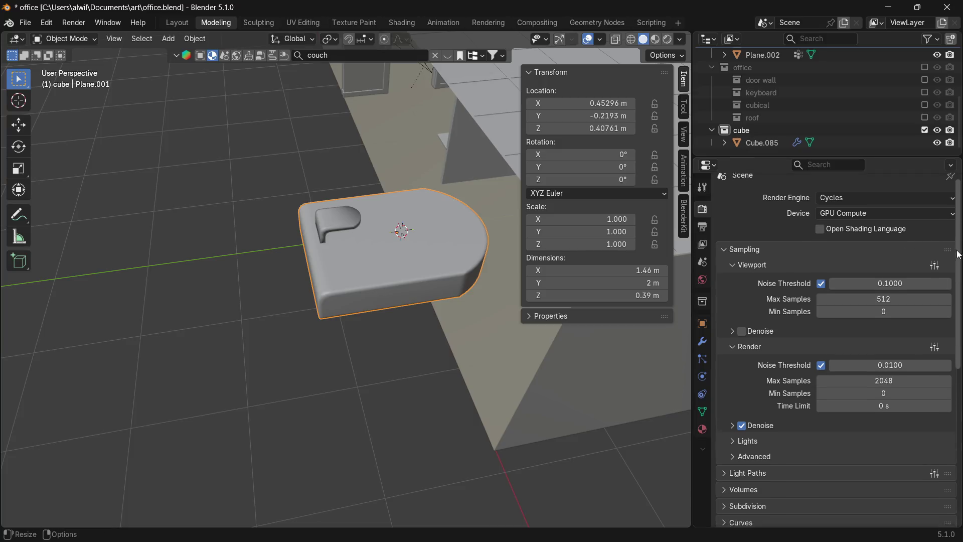
{"action": "left_click_drag", "start_coordinate": [959, 251], "coordinate": [950, 268]}
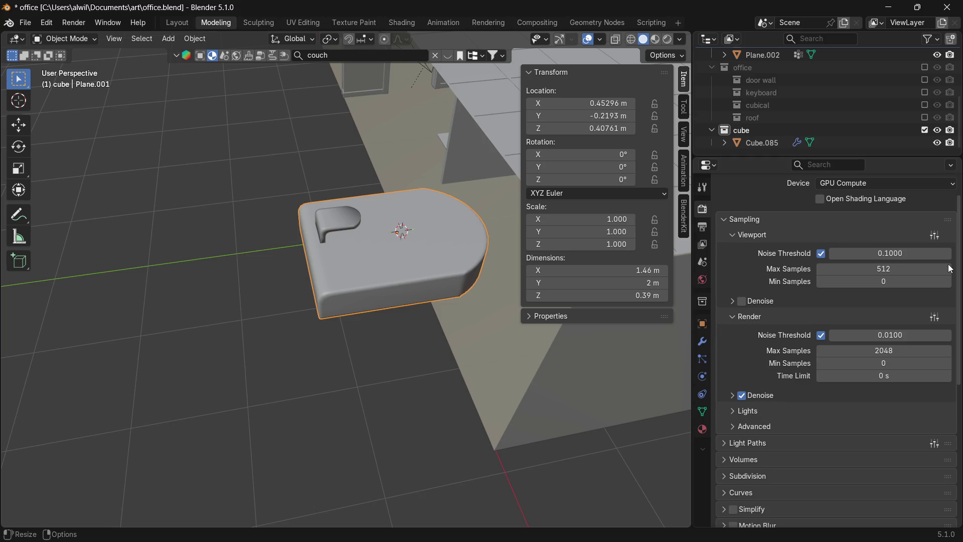
{"action": "scroll", "coordinate": [949, 269], "scroll_direction": "down", "scroll_amount": 2}
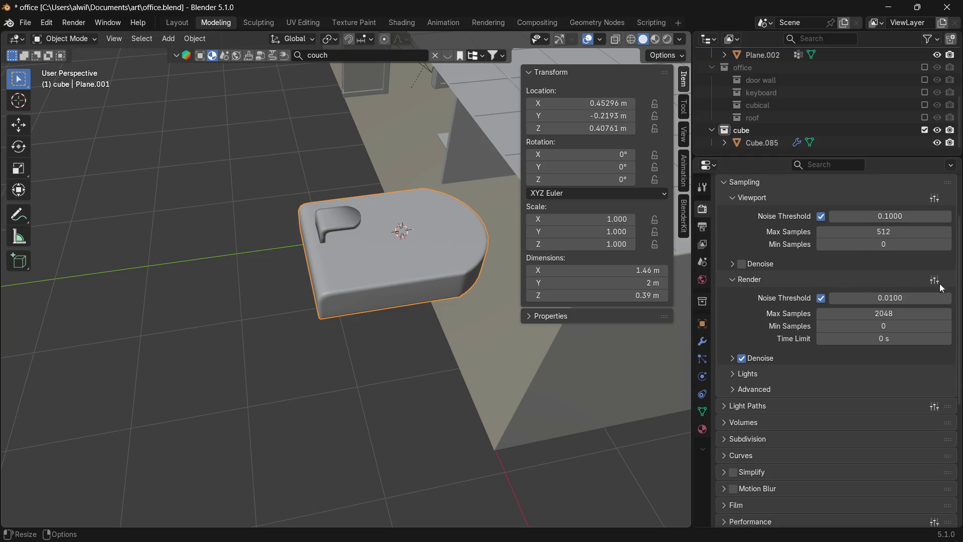
{"action": "scroll", "coordinate": [942, 301], "scroll_direction": "down", "scroll_amount": 3}
{"action": "scroll", "coordinate": [938, 334], "scroll_direction": "down", "scroll_amount": 2}
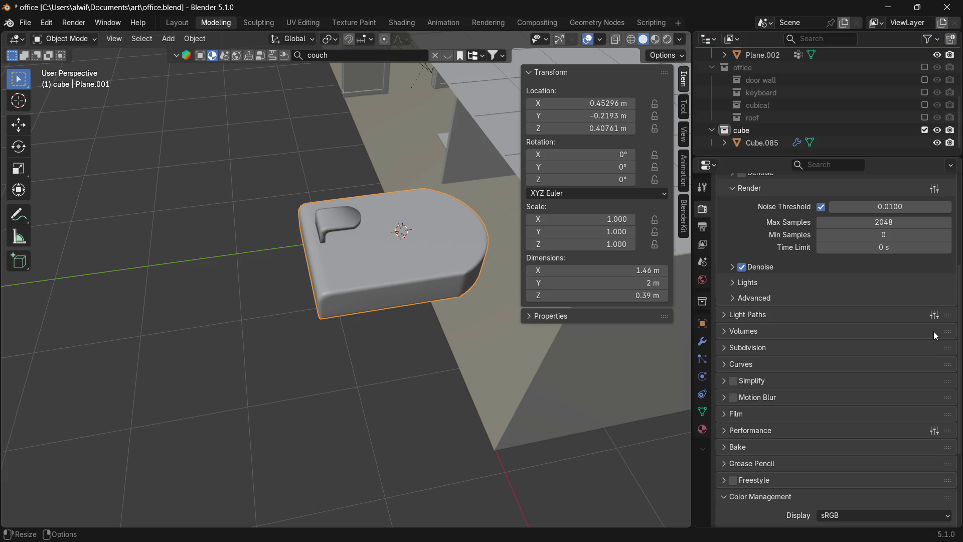
{"action": "scroll", "coordinate": [934, 343], "scroll_direction": "down", "scroll_amount": 2}
{"action": "scroll", "coordinate": [935, 365], "scroll_direction": "down", "scroll_amount": 1}
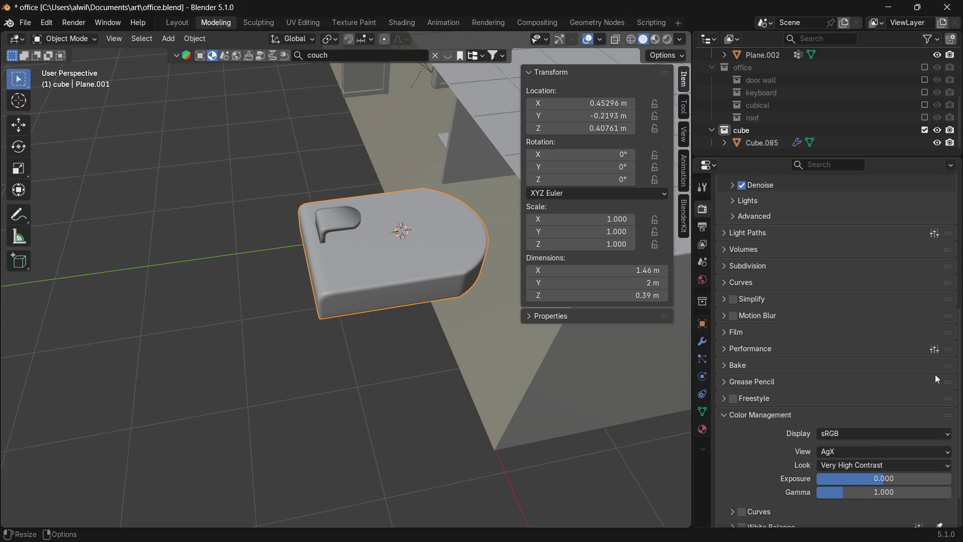
{"action": "scroll", "coordinate": [934, 375], "scroll_direction": "down", "scroll_amount": 1}
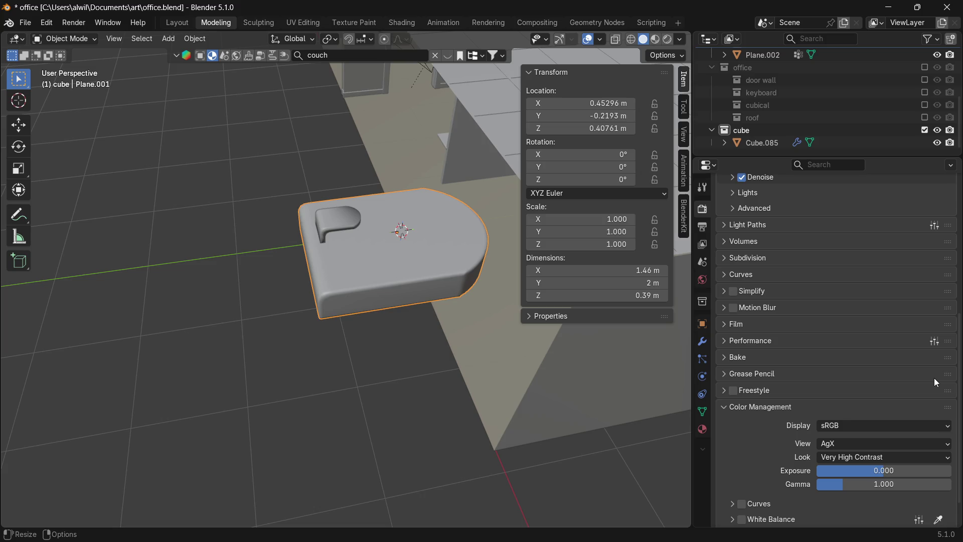
{"action": "scroll", "coordinate": [932, 384], "scroll_direction": "down", "scroll_amount": 1}
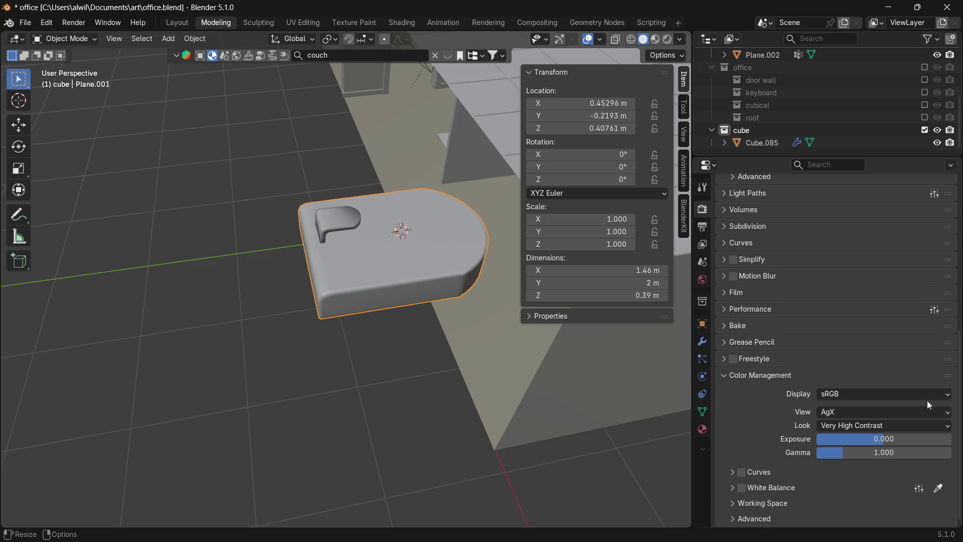
{"action": "scroll", "coordinate": [927, 401], "scroll_direction": "up", "scroll_amount": 4}
{"action": "scroll", "coordinate": [932, 341], "scroll_direction": "up", "scroll_amount": 6}
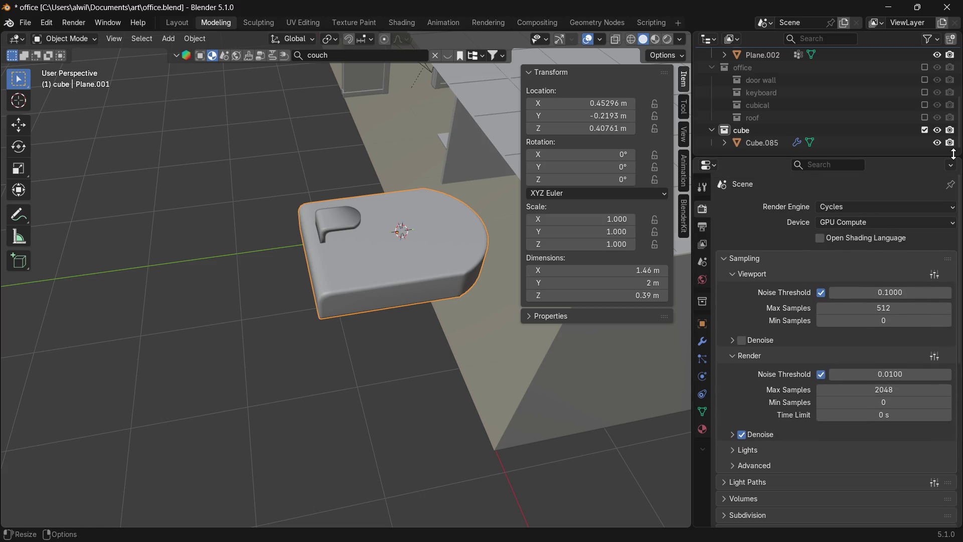
Deselect the rounded seat in the viewport and bring up the File menu for saving.
{"action": "left_click", "coordinate": [302, 393]}
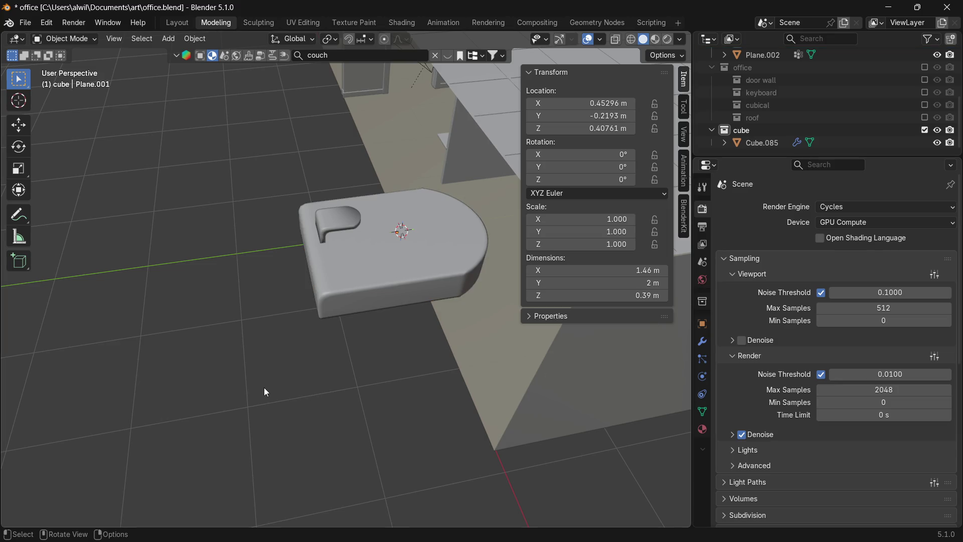
{"action": "left_click", "coordinate": [31, 22]}
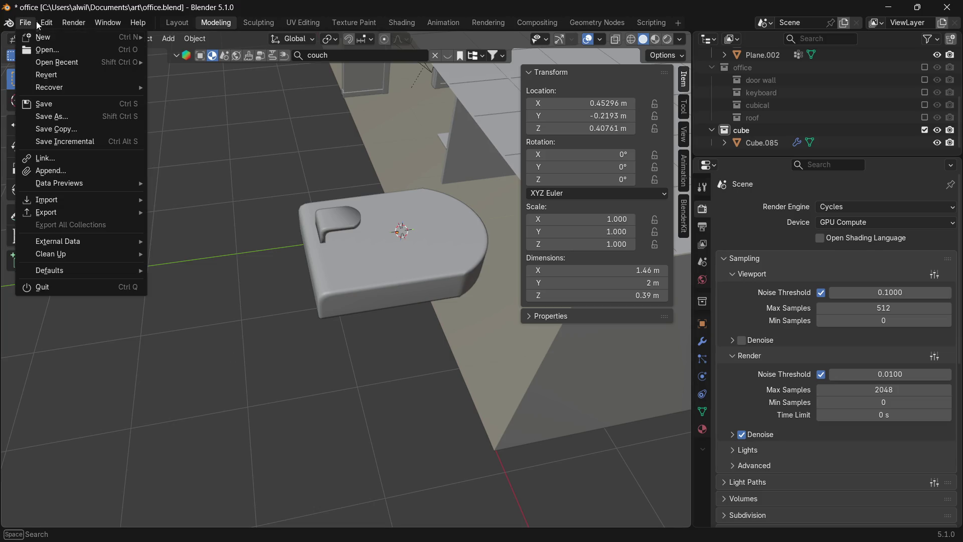
Save office.blend and start the F12 render of the fisheye office view.
{"action": "left_click", "coordinate": [54, 105]}
{"action": "key", "text": "F12"}
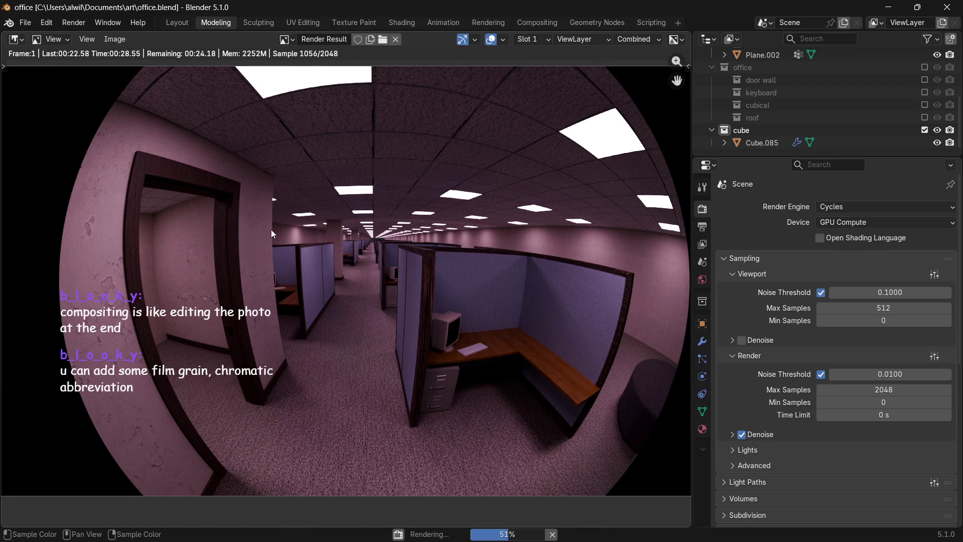
Toggle final-render denoising off and back on, and toggle Light Tree sampling under Lights.
{"action": "left_click", "coordinate": [743, 434]}
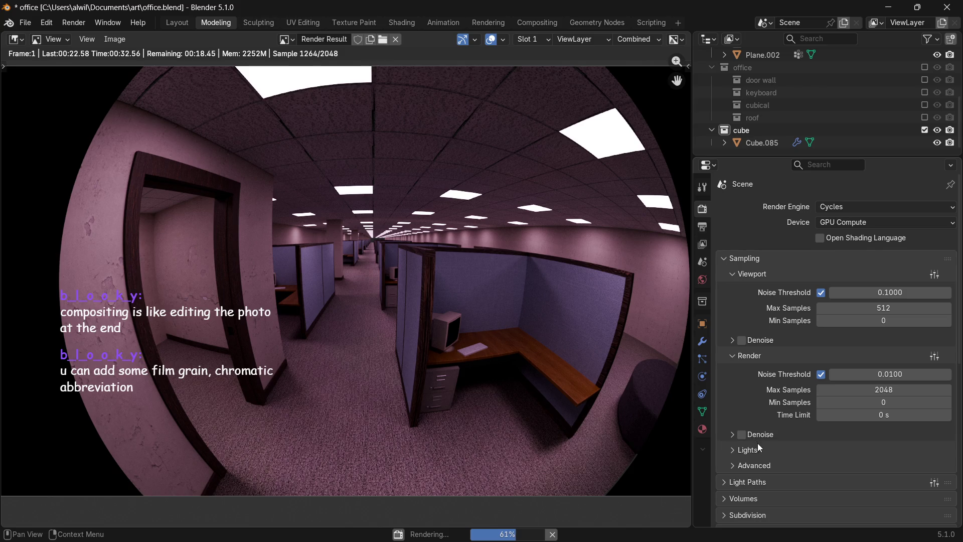
{"action": "scroll", "coordinate": [961, 365], "scroll_direction": "down", "scroll_amount": 1}
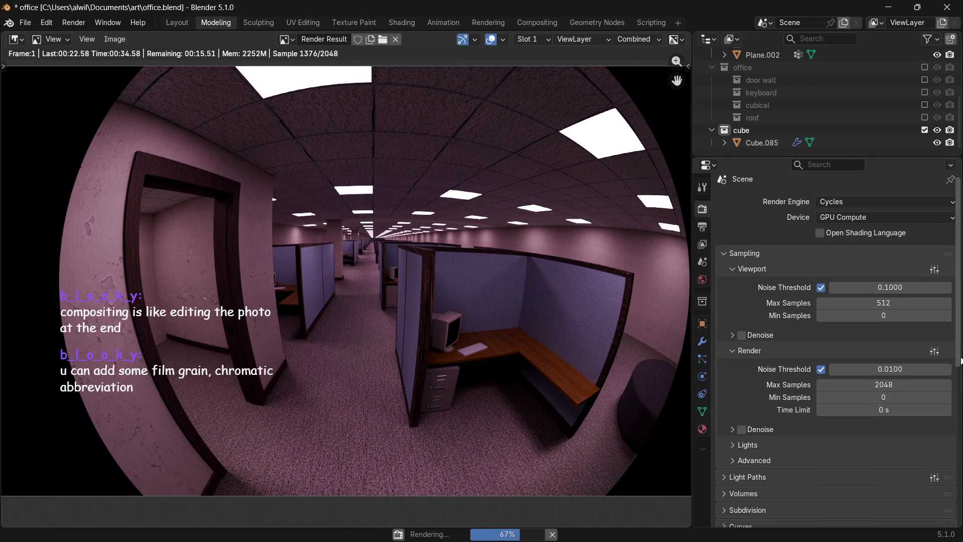
{"action": "scroll", "coordinate": [962, 365], "scroll_direction": "up", "scroll_amount": 1}
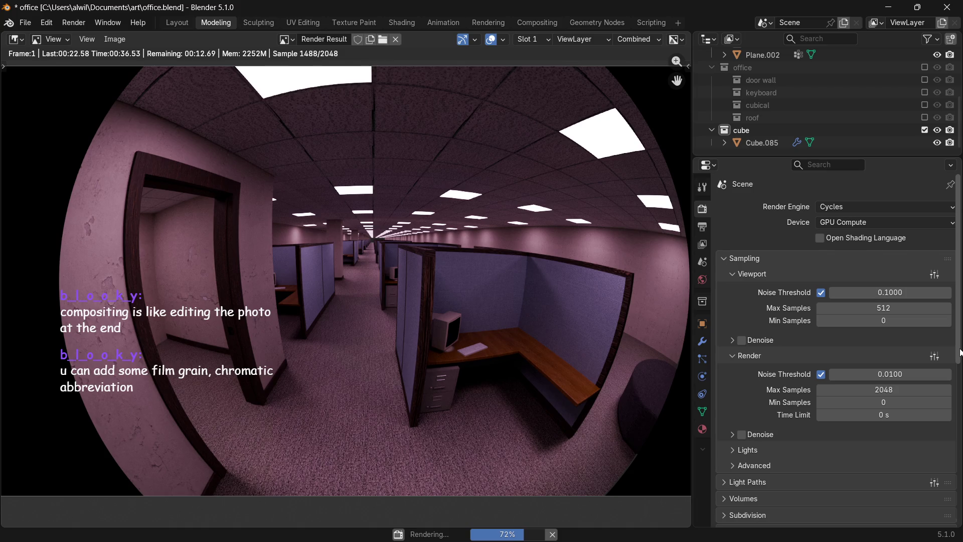
{"action": "scroll", "coordinate": [961, 351], "scroll_direction": "down", "scroll_amount": 1}
{"action": "left_click", "coordinate": [742, 426]}
{"action": "left_click", "coordinate": [742, 425]}
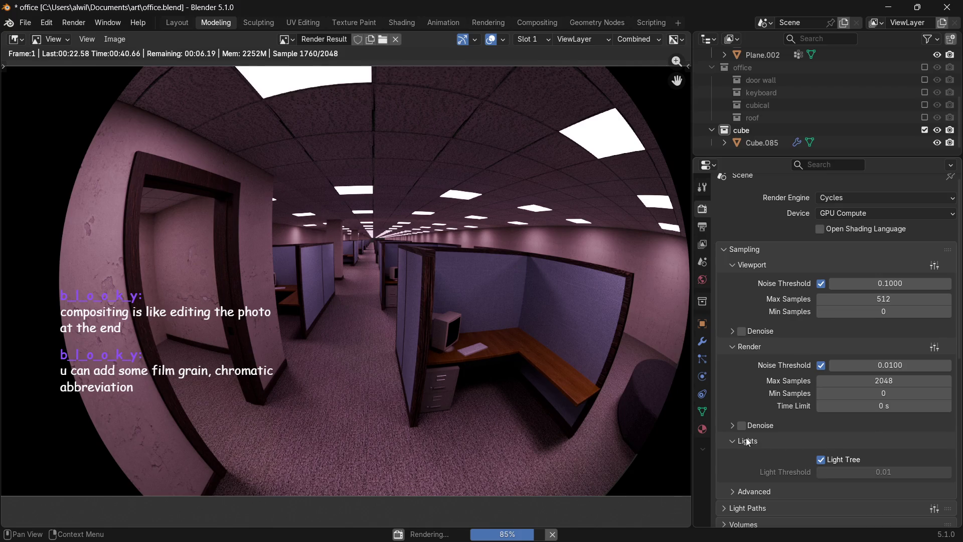
{"action": "left_click", "coordinate": [821, 460]}
{"action": "left_click", "coordinate": [821, 460]}
{"action": "left_click", "coordinate": [823, 460]}
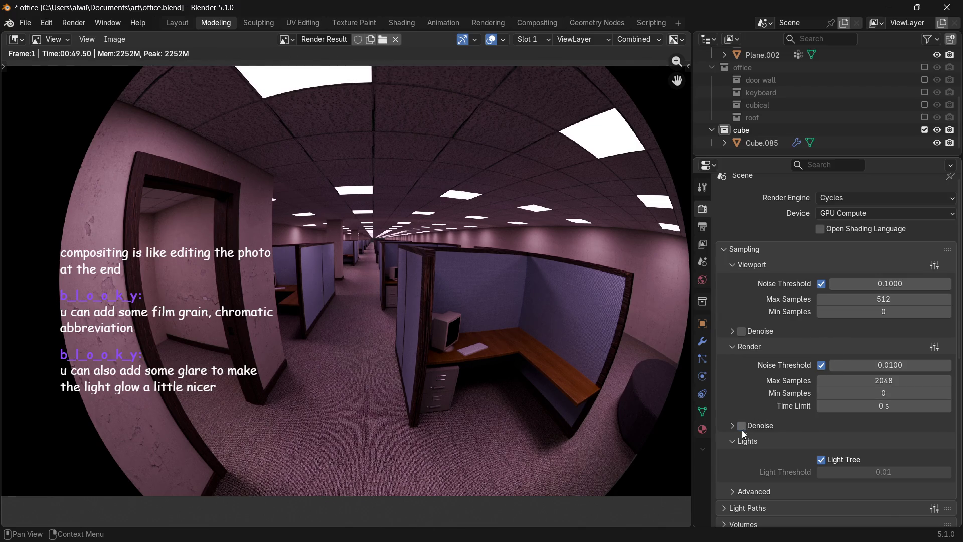
{"action": "left_click", "coordinate": [736, 441]}
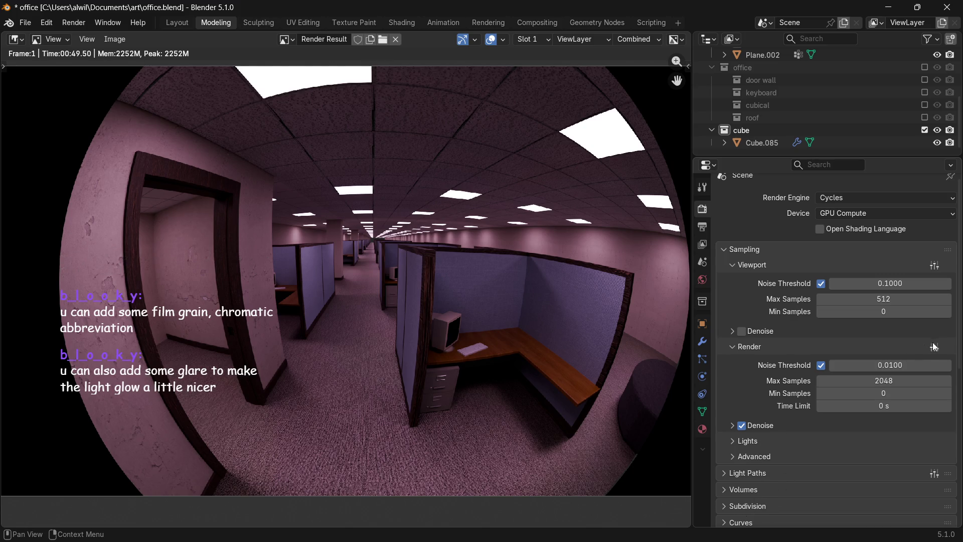
{"action": "mouse_move", "coordinate": [961, 361]}
{"action": "scroll", "coordinate": [953, 394], "scroll_direction": "down", "scroll_amount": 2}
{"action": "scroll", "coordinate": [953, 405], "scroll_direction": "down", "scroll_amount": 4}
{"action": "scroll", "coordinate": [862, 333], "scroll_direction": "up", "scroll_amount": 4}
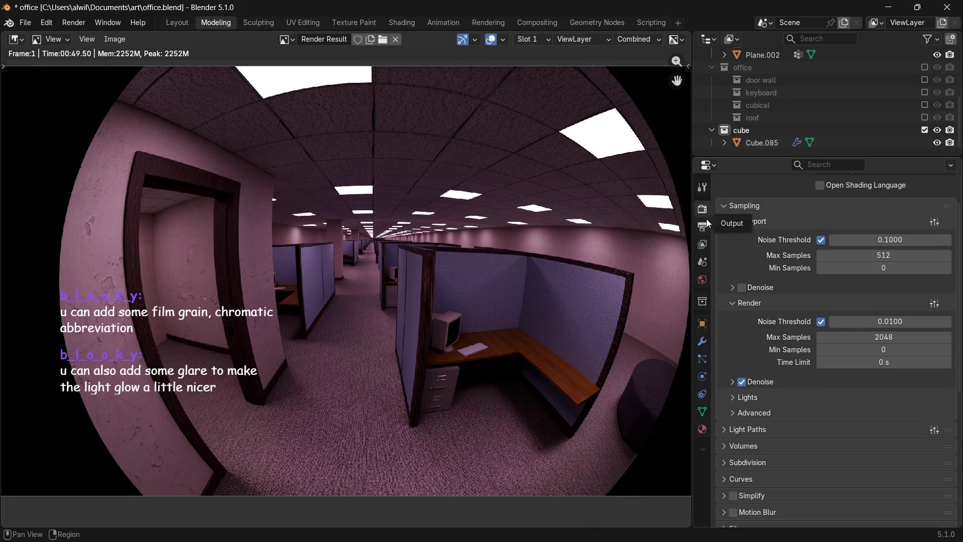
{"action": "scroll", "coordinate": [960, 329], "scroll_direction": "up", "scroll_amount": 3}
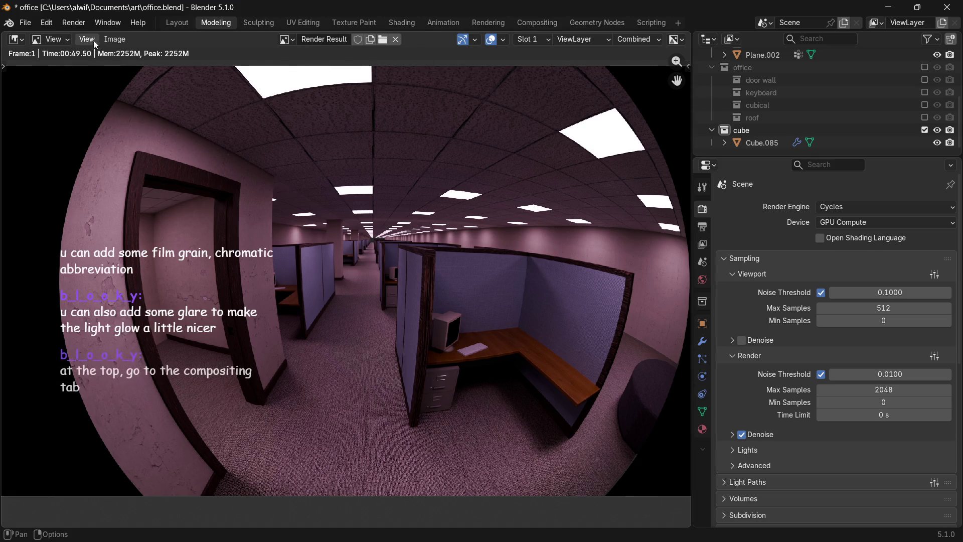
{"action": "left_click", "coordinate": [115, 39]}
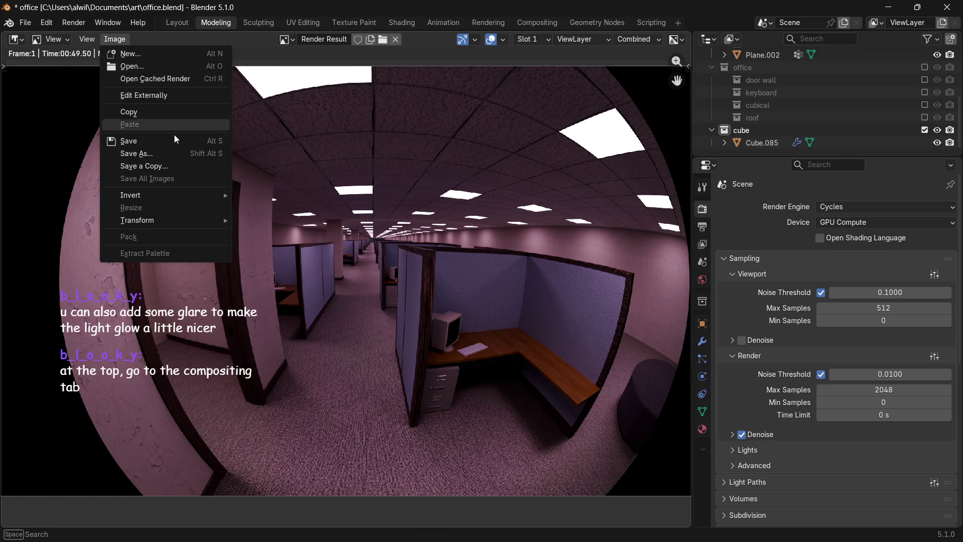
{"action": "left_click", "coordinate": [157, 140]}
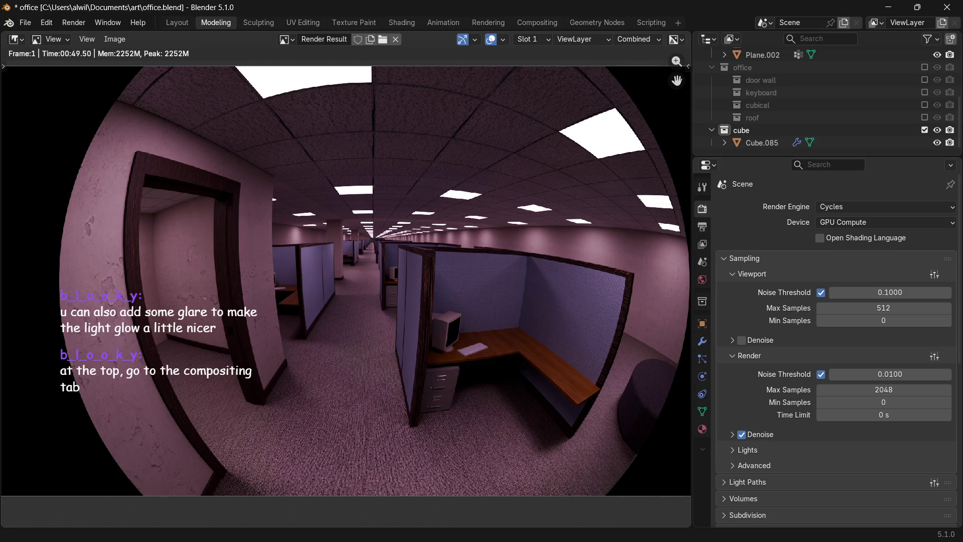
{"action": "left_click", "coordinate": [537, 39]}
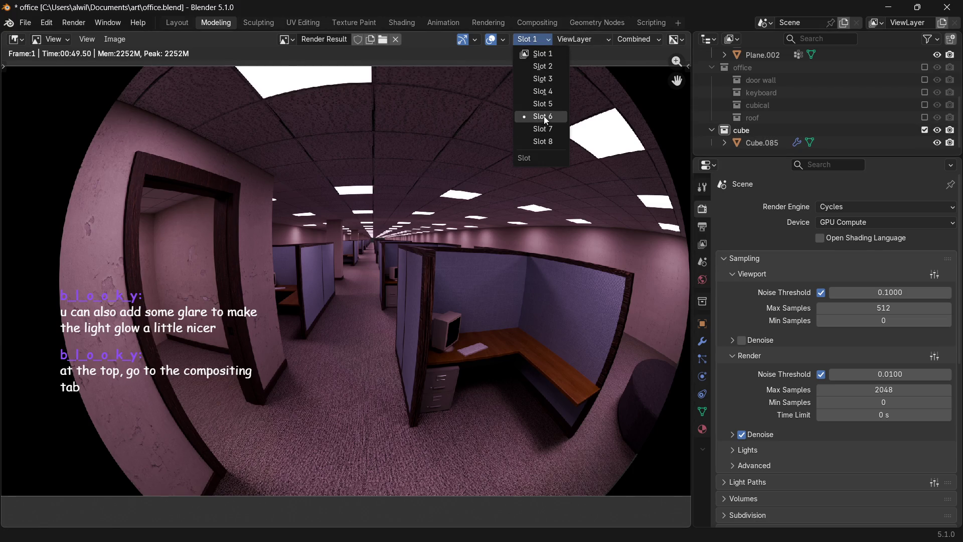
{"action": "left_click", "coordinate": [544, 116]}
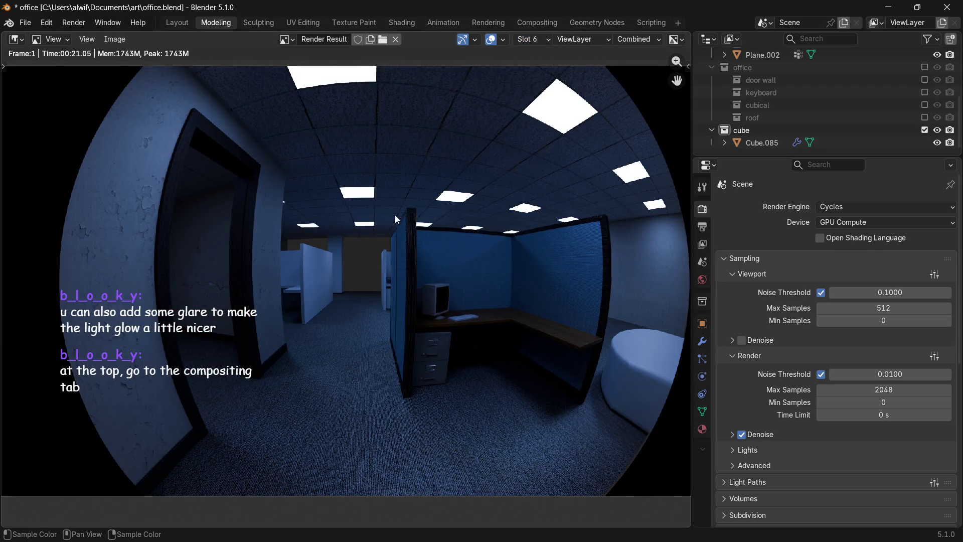
{"action": "left_click", "coordinate": [121, 39]}
{"action": "key", "text": "Escape"}
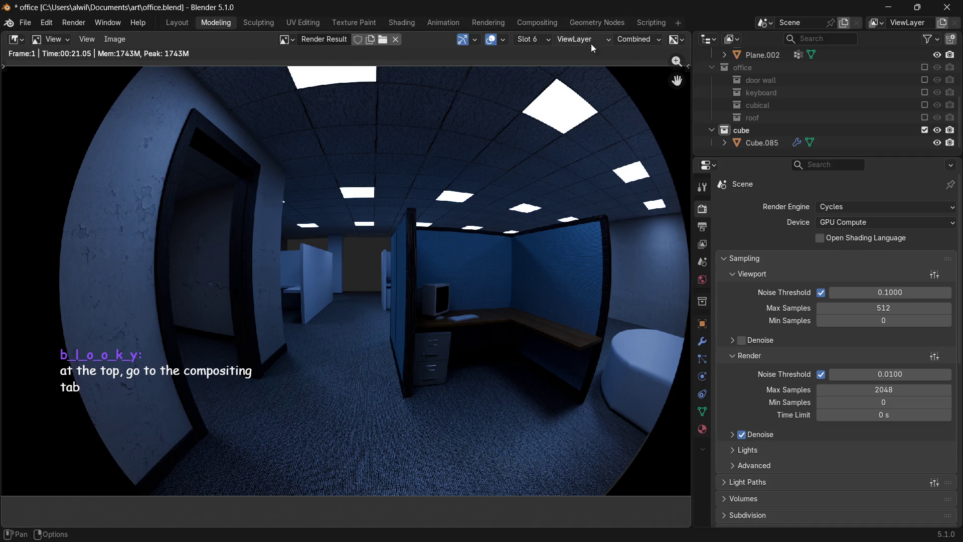
{"action": "left_click", "coordinate": [531, 39]}
{"action": "left_click", "coordinate": [542, 55]}
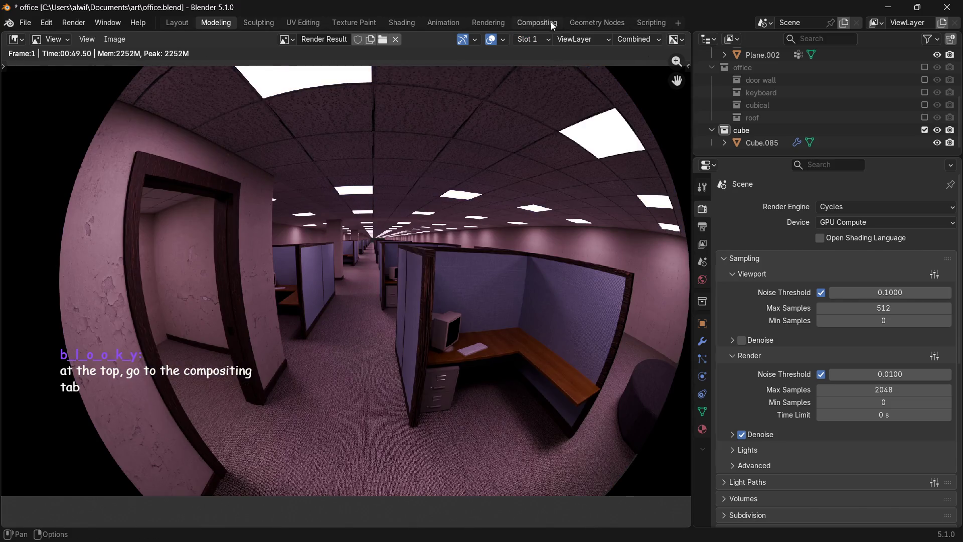
Switch to the Compositing workspace, enlarge the image preview, and create a new compositor node tree.
{"action": "left_click", "coordinate": [538, 21]}
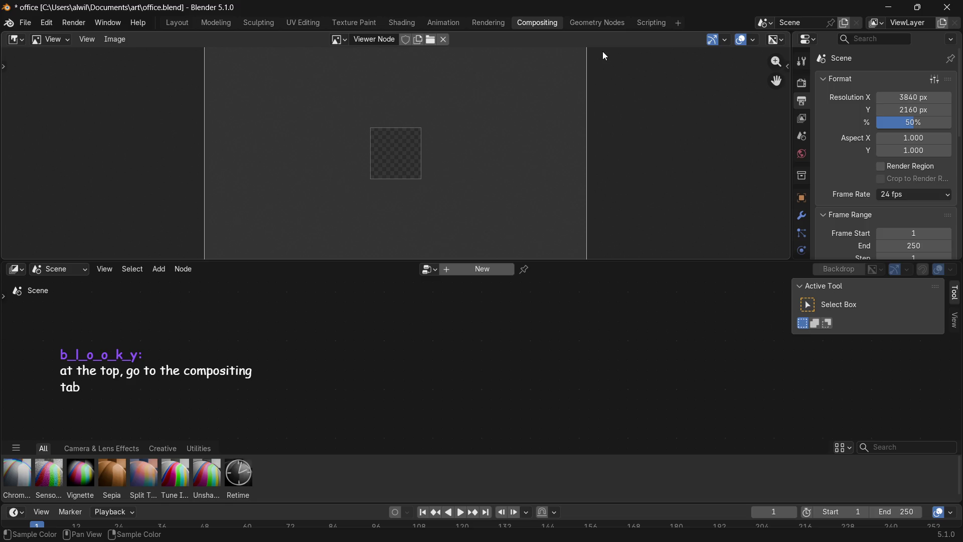
{"action": "left_click_drag", "start_coordinate": [588, 261], "coordinate": [583, 295]}
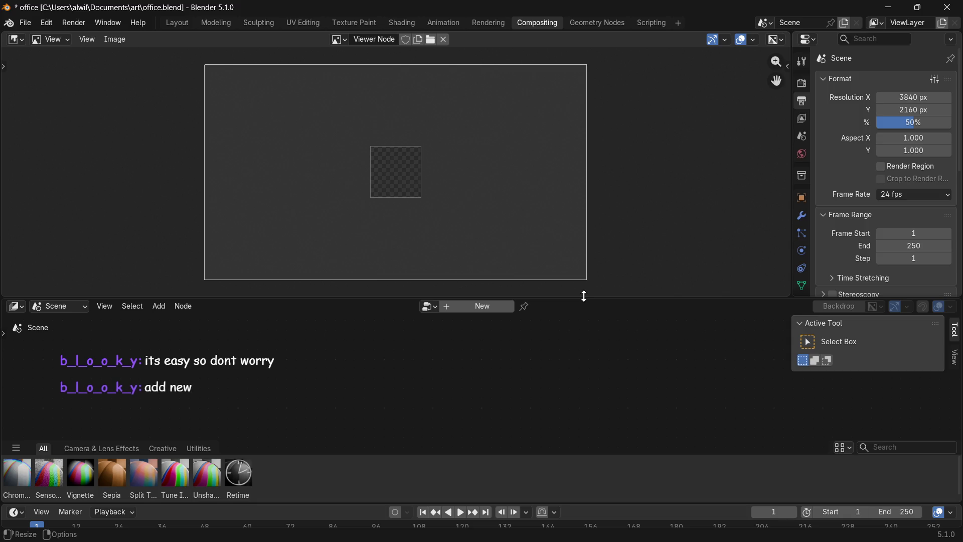
{"action": "left_click", "coordinate": [489, 306]}
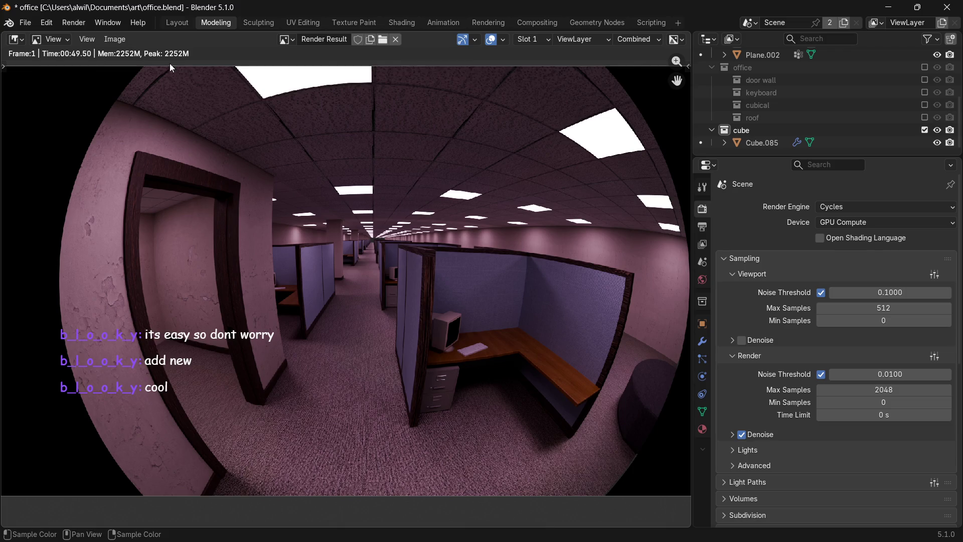
{"action": "left_click", "coordinate": [15, 38]}
{"action": "left_click", "coordinate": [68, 71]}
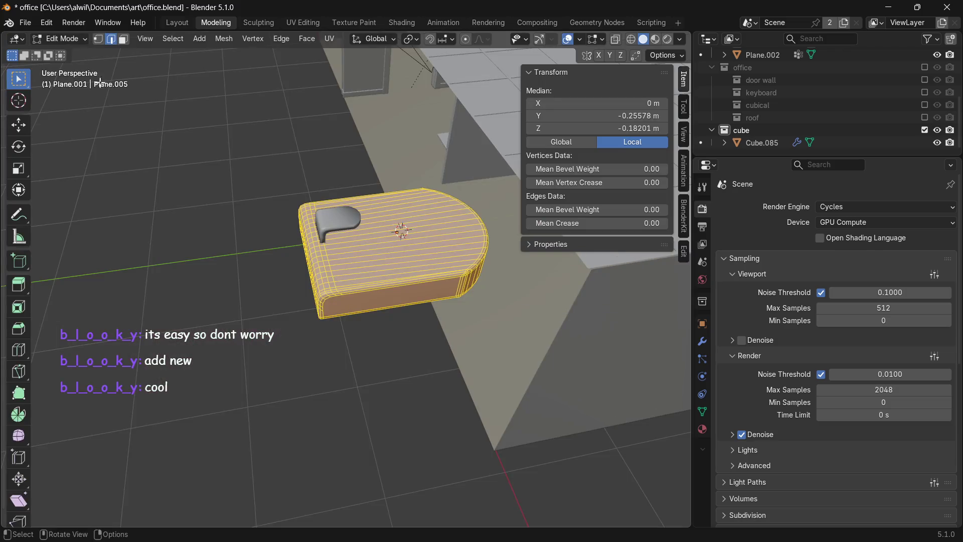
{"action": "left_click", "coordinate": [451, 133]}
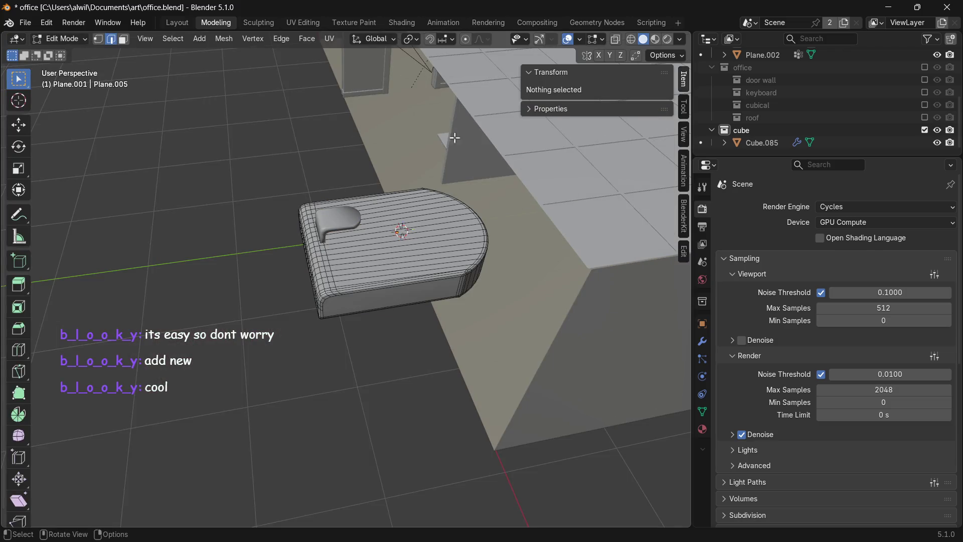
{"action": "mouse_move", "coordinate": [431, 89]}
{"action": "middle_mouse_down"}
{"action": "mouse_move", "coordinate": [433, 105]}
{"action": "mouse_move", "coordinate": [258, 103]}
{"action": "middle_mouse_up"}
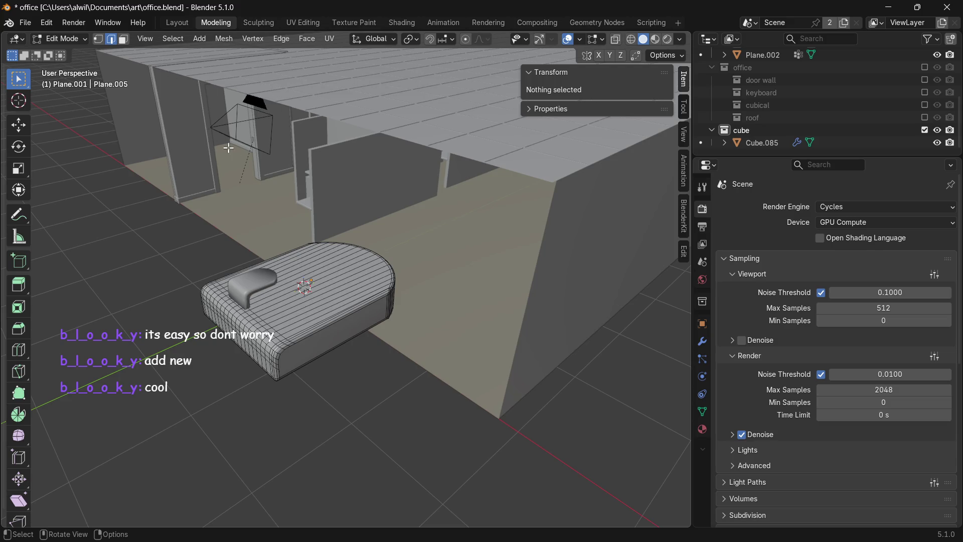
{"action": "key", "text": "Tab"}
{"action": "left_click", "coordinate": [264, 121]}
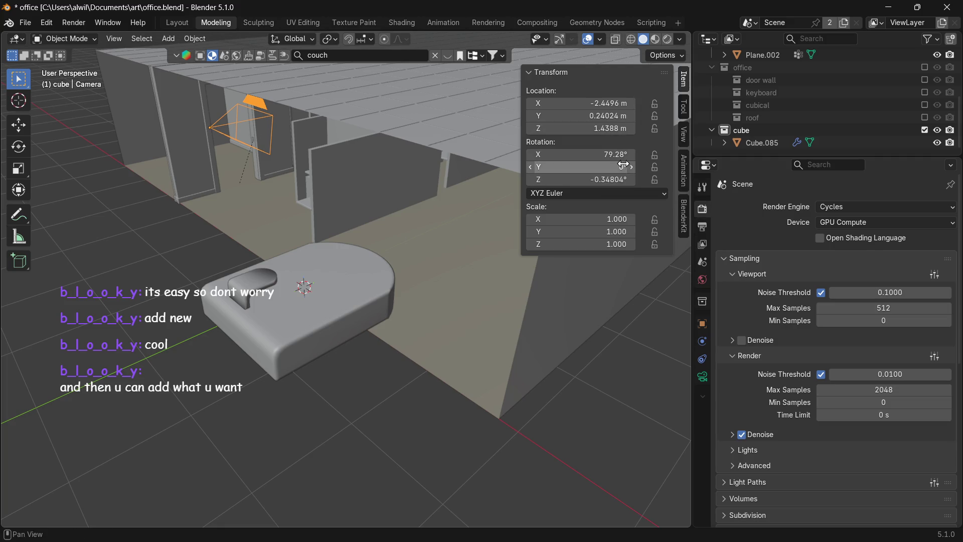
{"action": "left_click_drag", "start_coordinate": [625, 154], "coordinate": [625, 154]}
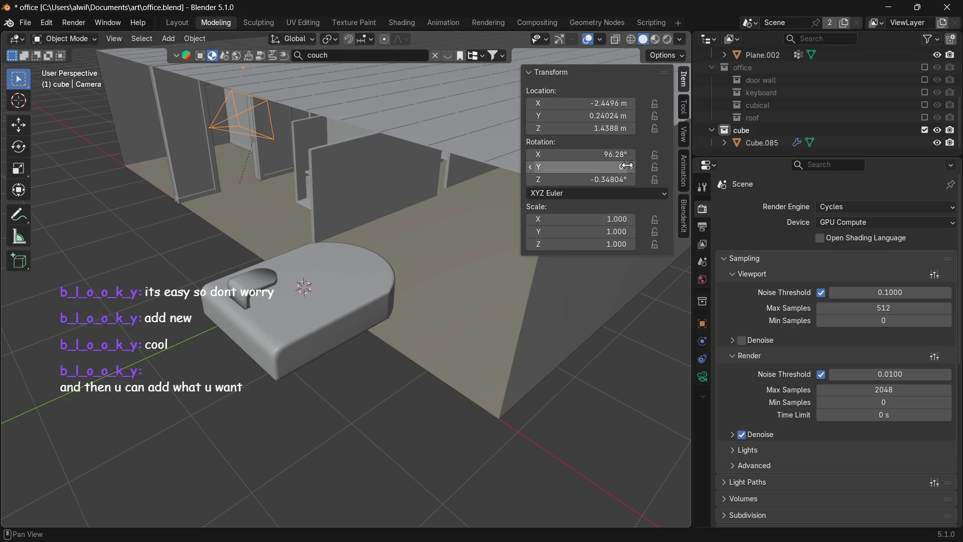
{"action": "key", "text": "ctrl+z"}
{"action": "mouse_move", "coordinate": [626, 179]}
{"action": "left_mouse_down"}
{"action": "mouse_move", "coordinate": [635, 175]}
{"action": "mouse_move", "coordinate": [630, 166]}
{"action": "left_mouse_up"}
{"action": "key", "text": "ctrl+z"}
{"action": "left_click_drag", "start_coordinate": [640, 166], "coordinate": [641, 166]}
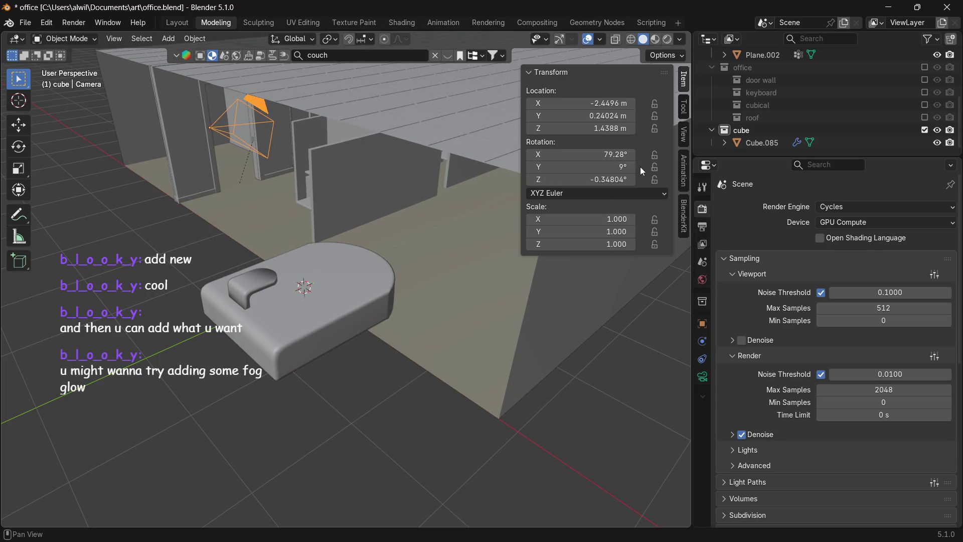
{"action": "key", "text": "ctrl+z"}
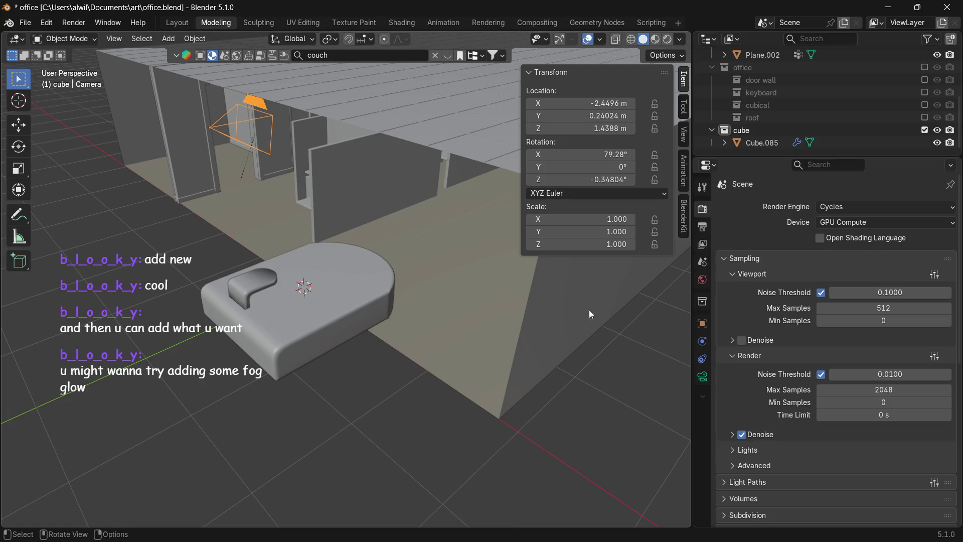
{"action": "key", "text": "n"}
{"action": "left_click", "coordinate": [557, 22]}
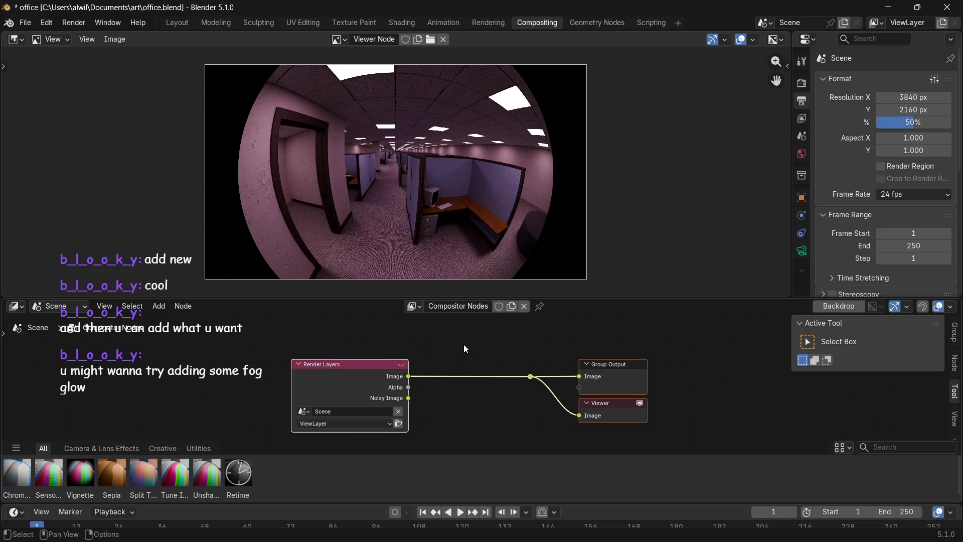
Insert a Filter > Glare node on the Render Layers link and move Render Layers further left.
{"action": "key", "text": "shift+a"}
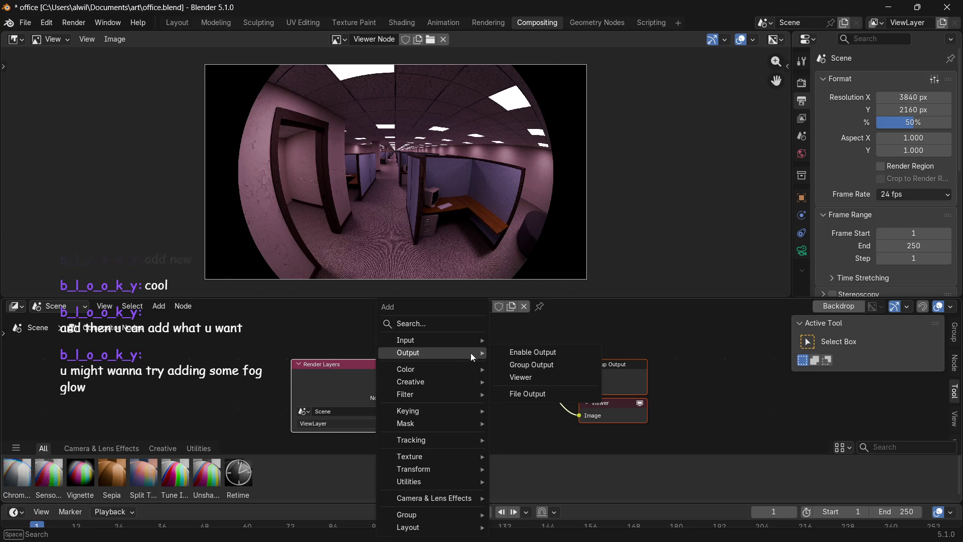
{"action": "mouse_move", "coordinate": [433, 394]}
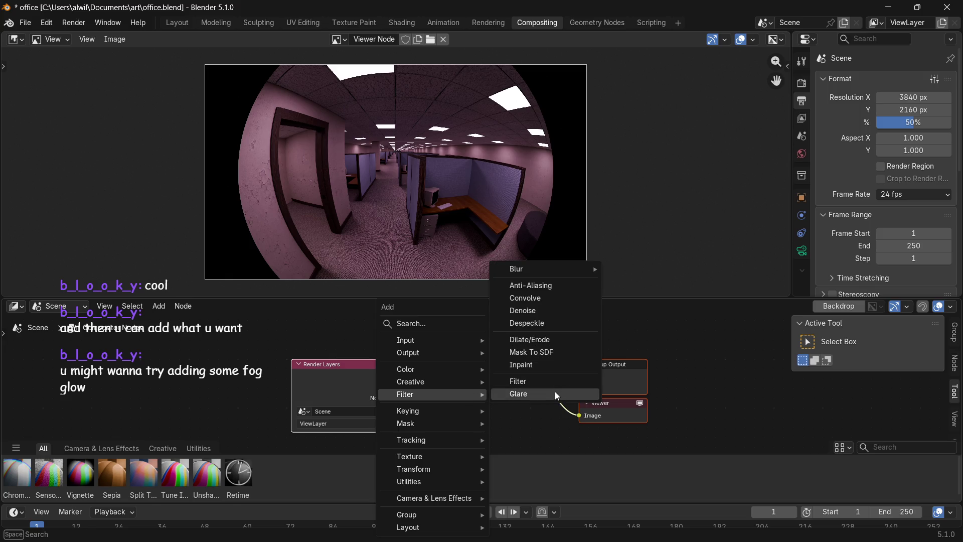
{"action": "left_click", "coordinate": [554, 394]}
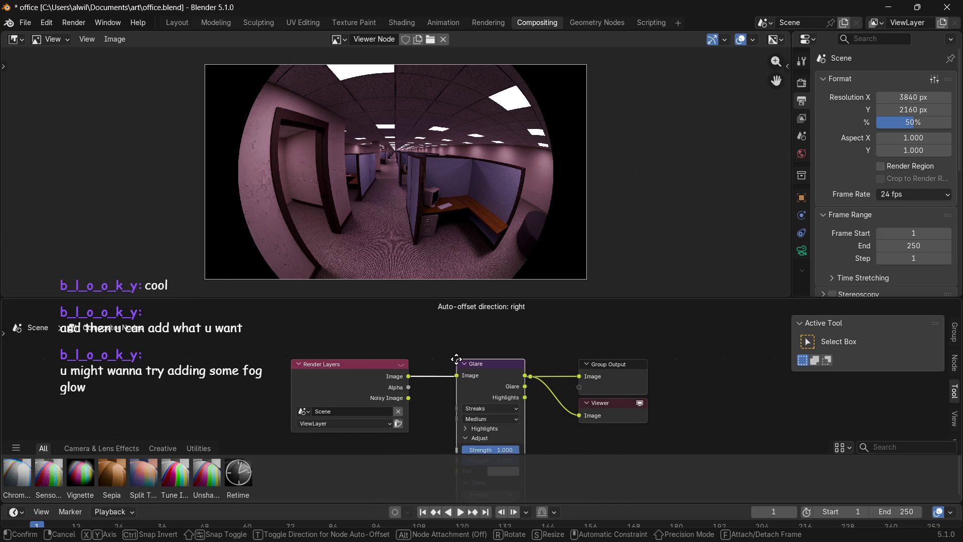
{"action": "left_click", "coordinate": [440, 355]}
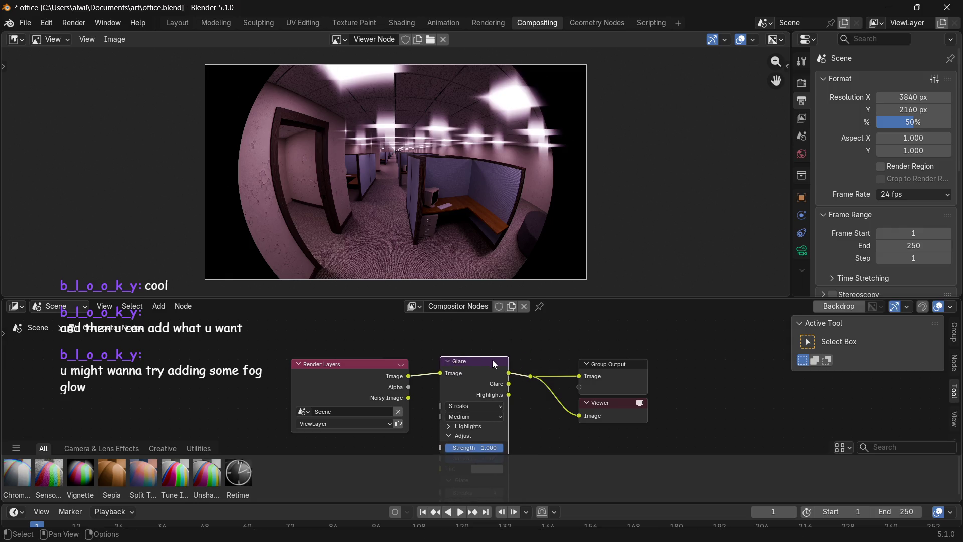
{"action": "left_click_drag", "start_coordinate": [361, 365], "coordinate": [235, 370]}
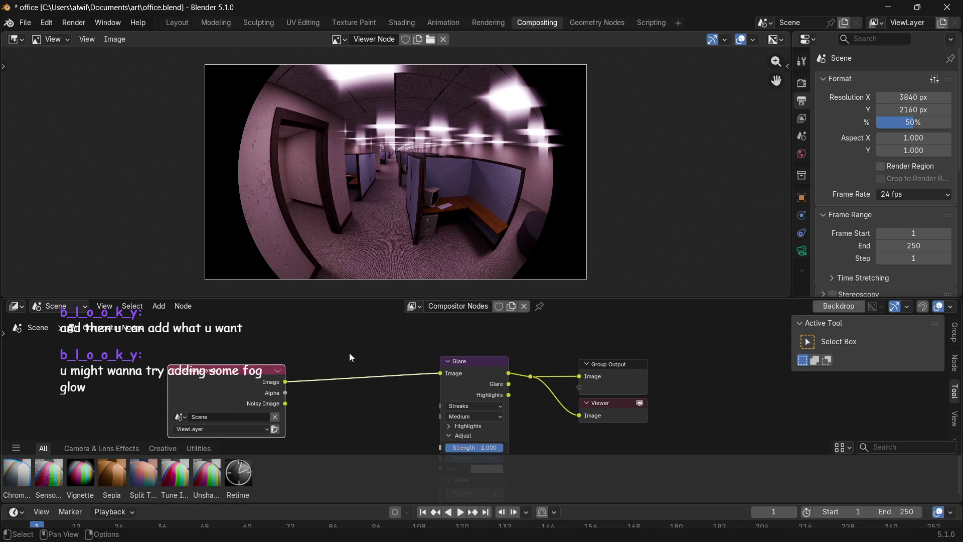
{"action": "key", "text": "shift+a"}
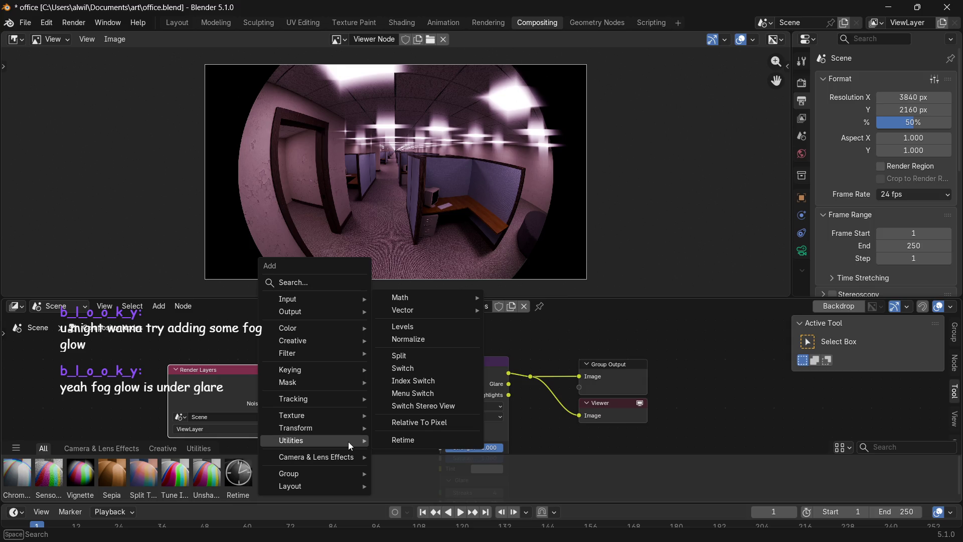
{"action": "mouse_move", "coordinate": [313, 352]}
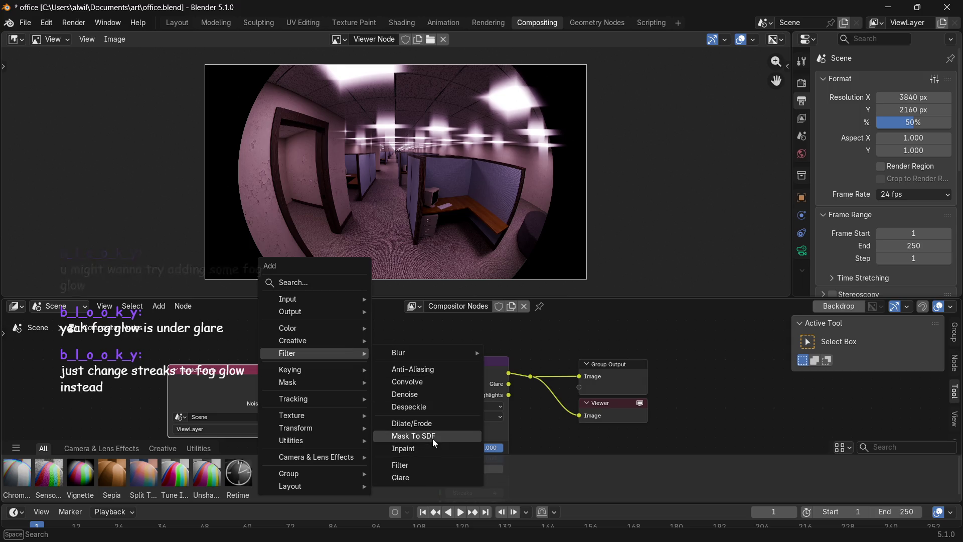
{"action": "mouse_move", "coordinate": [429, 353]}
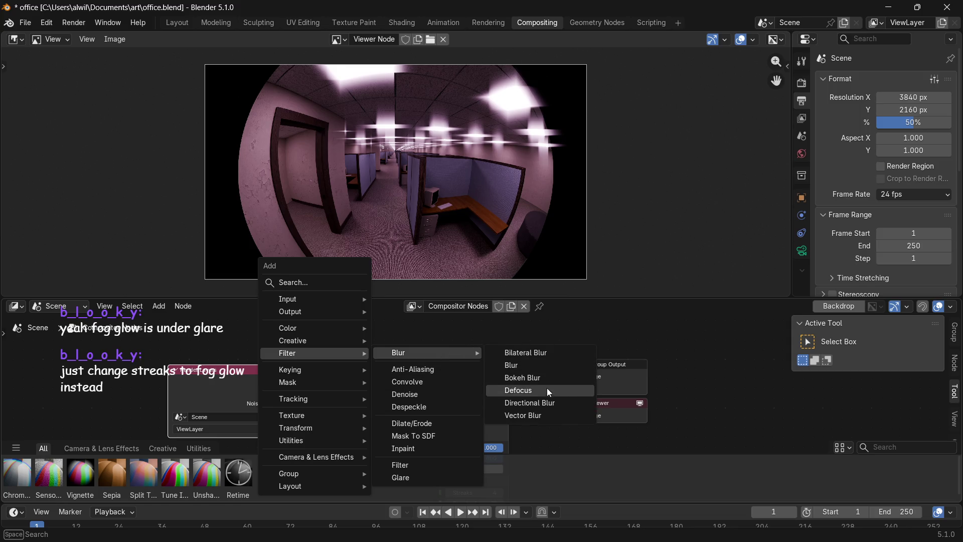
Move the Glare node, make the node editor taller and collapse the asset shelf.
{"action": "left_click", "coordinate": [706, 368]}
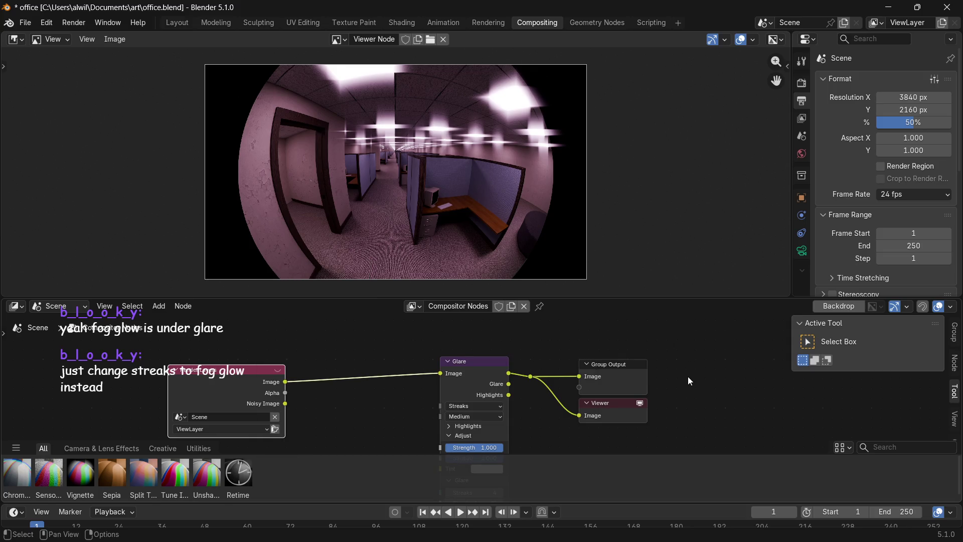
{"action": "left_click_drag", "start_coordinate": [484, 362], "coordinate": [427, 353]}
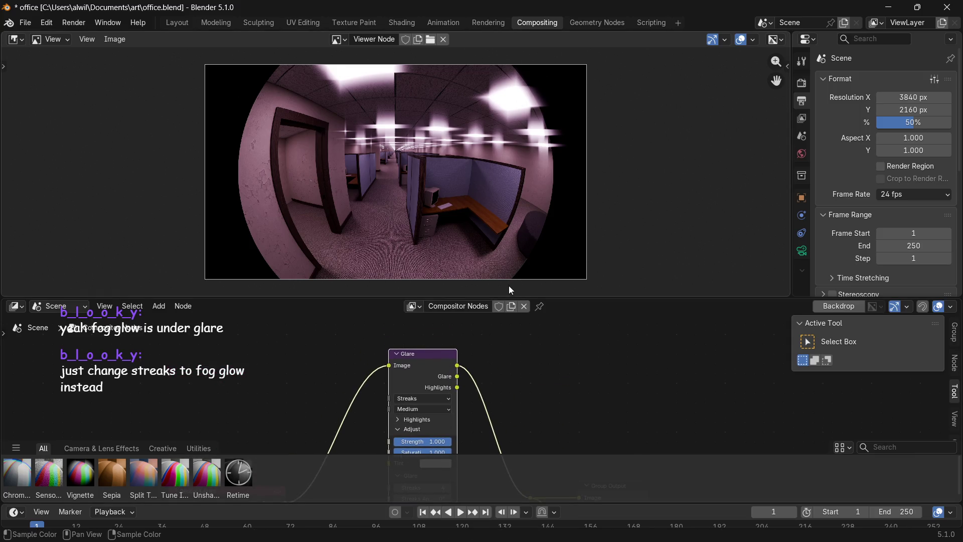
{"action": "left_click_drag", "start_coordinate": [628, 297], "coordinate": [636, 244]}
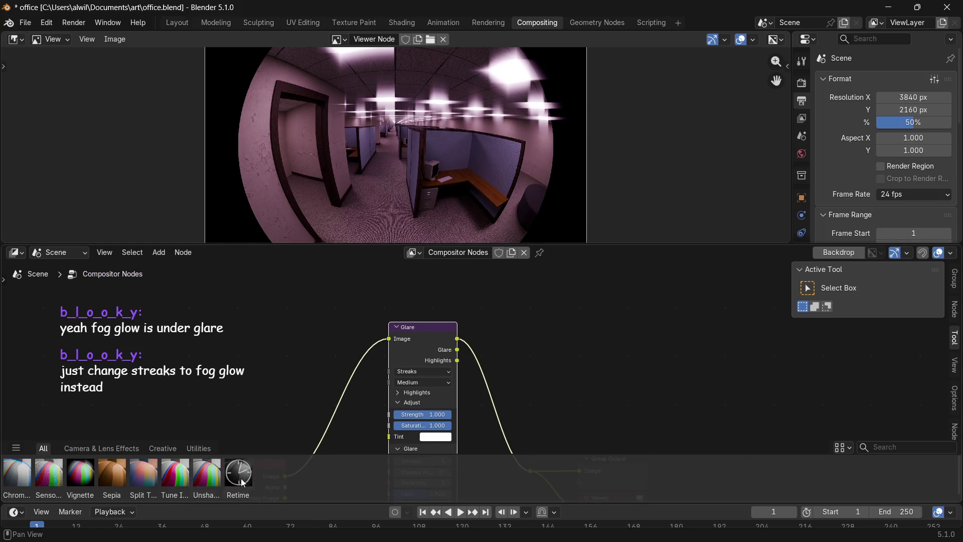
{"action": "left_click", "coordinate": [853, 448]}
{"action": "left_click", "coordinate": [16, 448]}
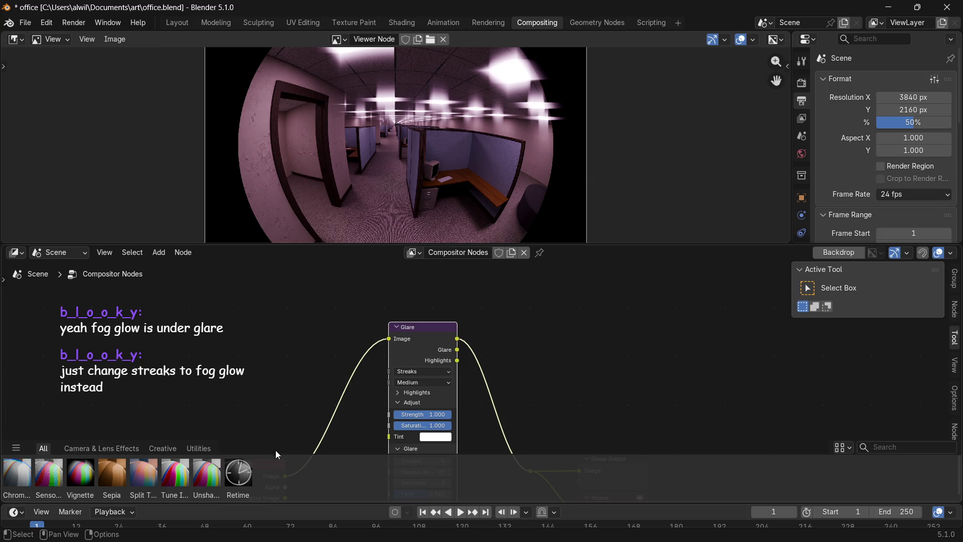
{"action": "left_click_drag", "start_coordinate": [283, 455], "coordinate": [281, 516]}
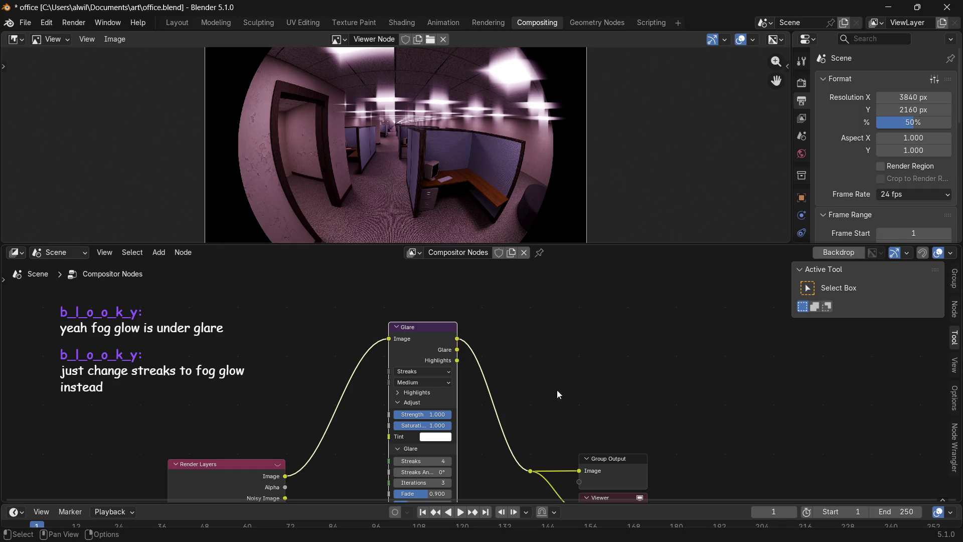
Pan the node view so the whole Glare node tree is centred and visible.
{"action": "middle_click_drag", "start_coordinate": [602, 361], "coordinate": [594, 304]}
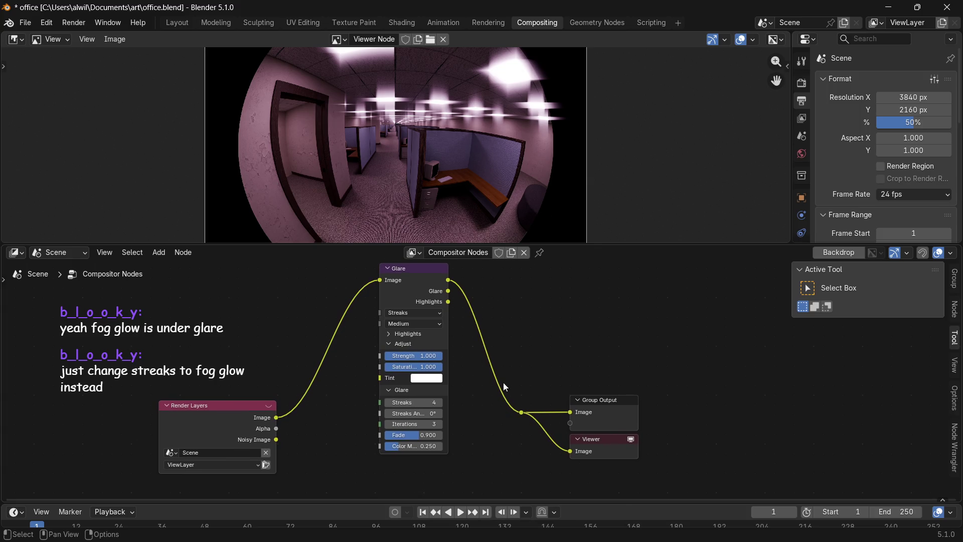
{"action": "scroll", "coordinate": [539, 383], "scroll_direction": "up", "scroll_amount": 1}
{"action": "scroll", "coordinate": [539, 383], "scroll_direction": "up", "scroll_amount": 1}
{"action": "scroll", "coordinate": [610, 335], "scroll_direction": "up", "scroll_amount": 1}
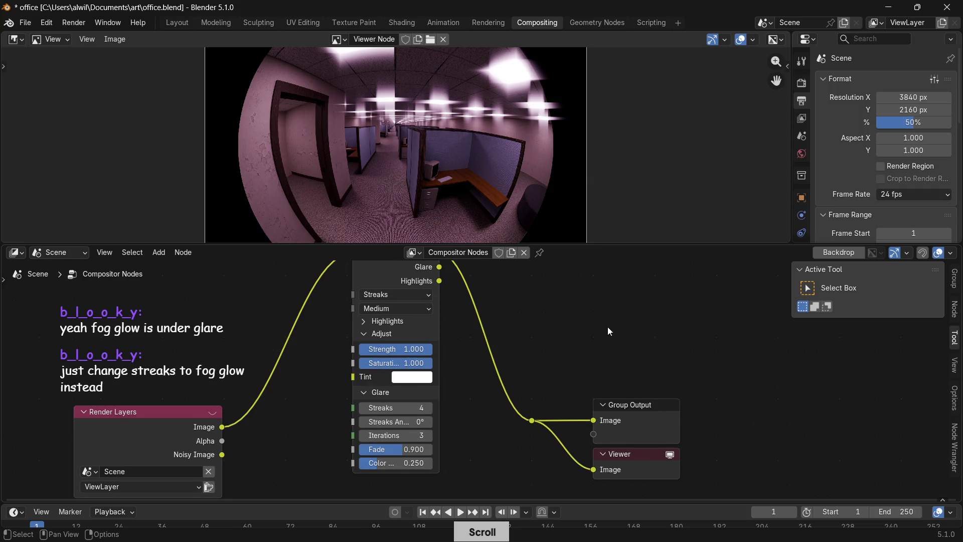
{"action": "middle_click_drag", "start_coordinate": [607, 327], "coordinate": [609, 338]}
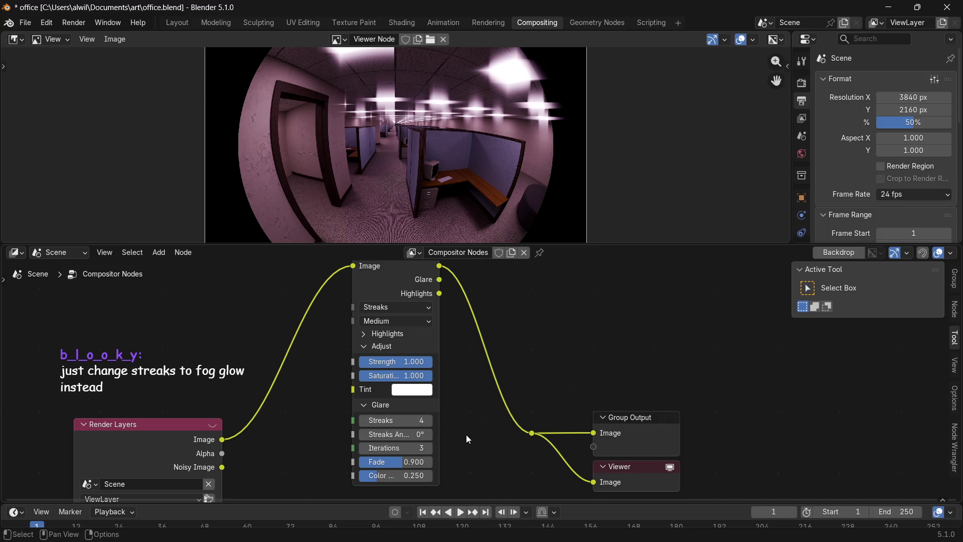
{"action": "right_click", "coordinate": [403, 420]}
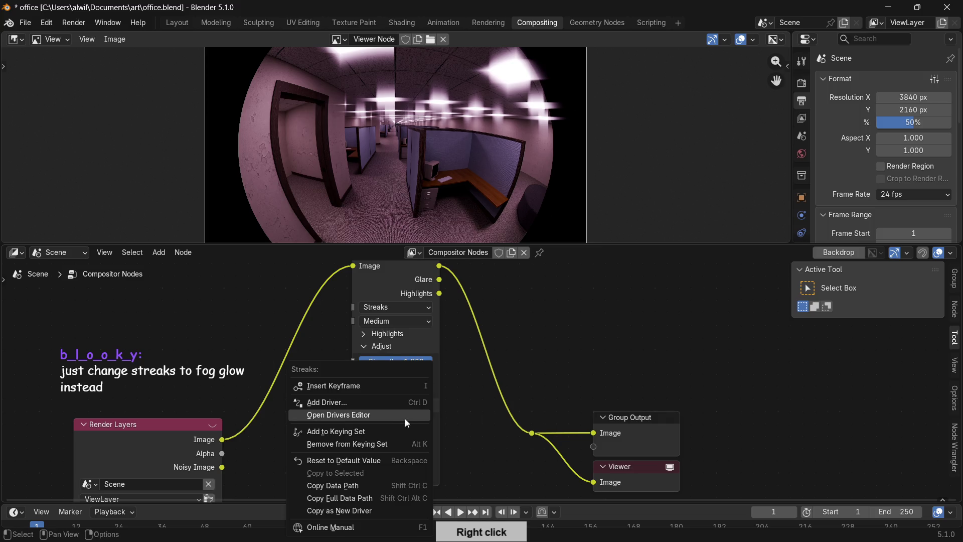
Switch the Glare type to Fog Glow, trying Strength and Saturation tweaks but keeping both at 1.000.
{"action": "left_click", "coordinate": [462, 450]}
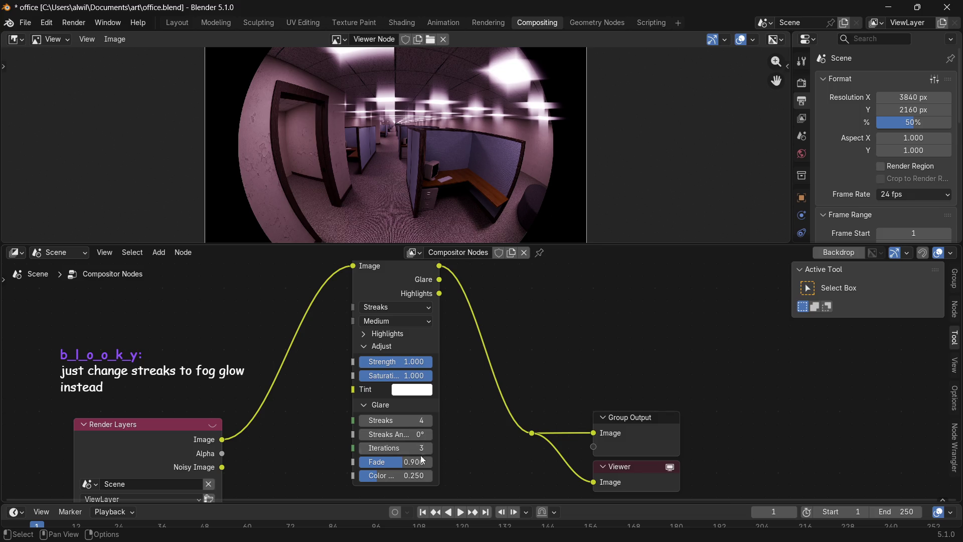
{"action": "left_click", "coordinate": [425, 307]}
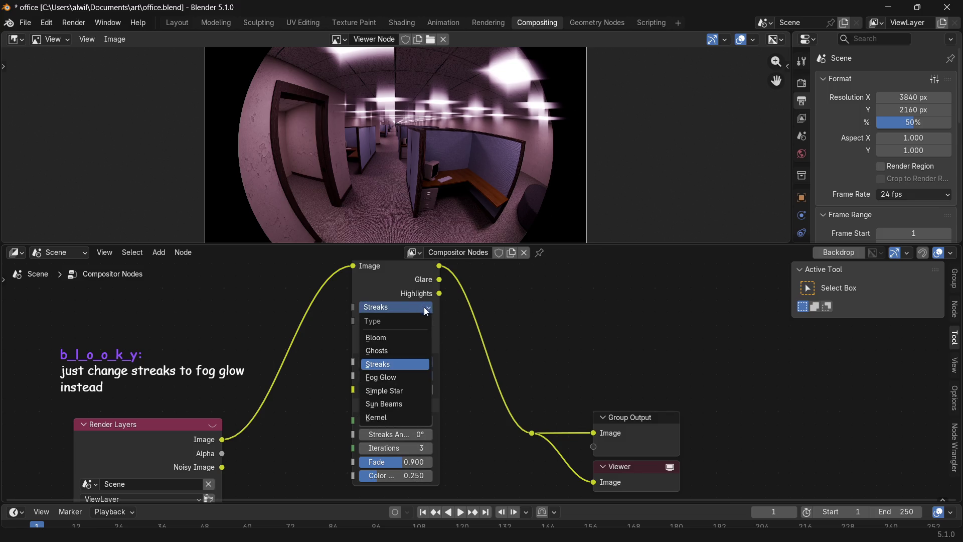
{"action": "left_click", "coordinate": [408, 375]}
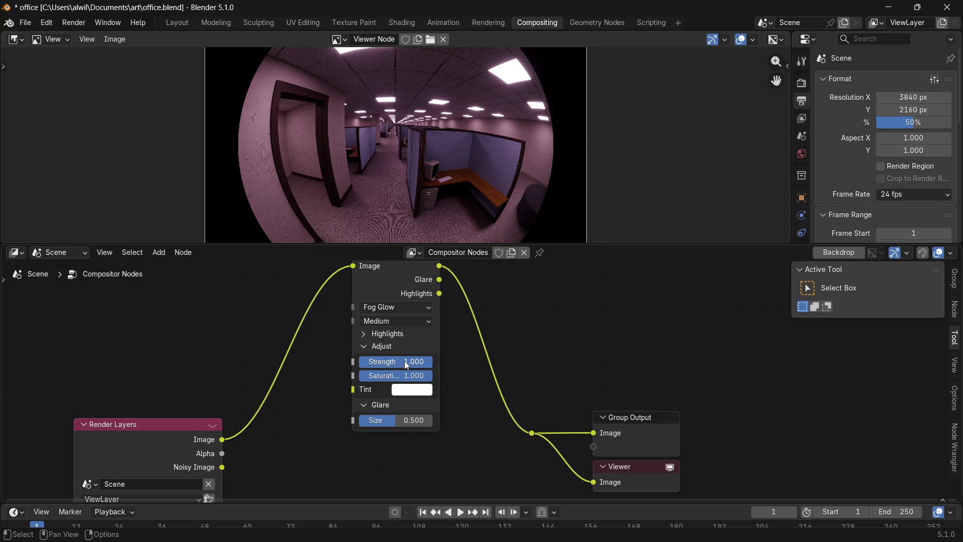
{"action": "left_click", "coordinate": [399, 363]}
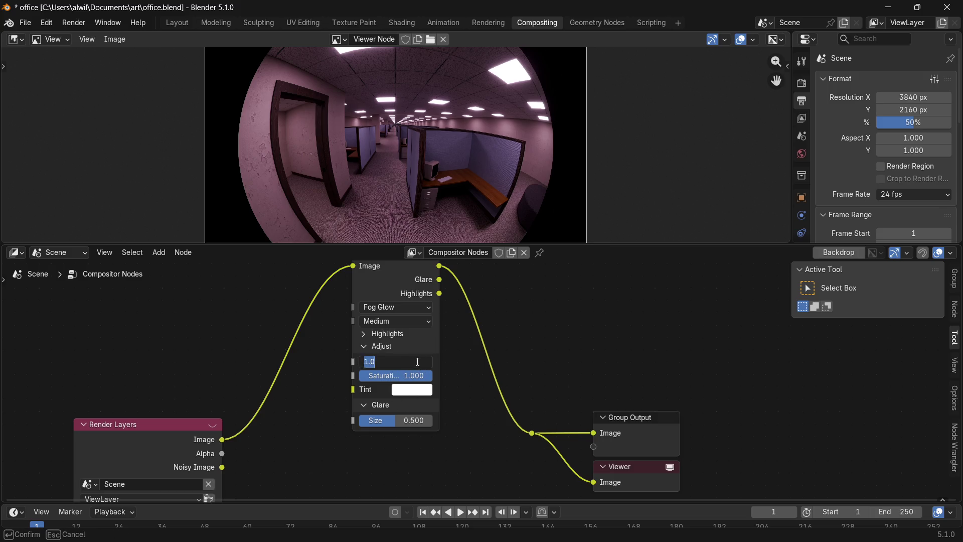
{"action": "key", "text": "Escape"}
{"action": "left_click_drag", "start_coordinate": [402, 362], "coordinate": [375, 356]}
{"action": "key", "text": "Escape"}
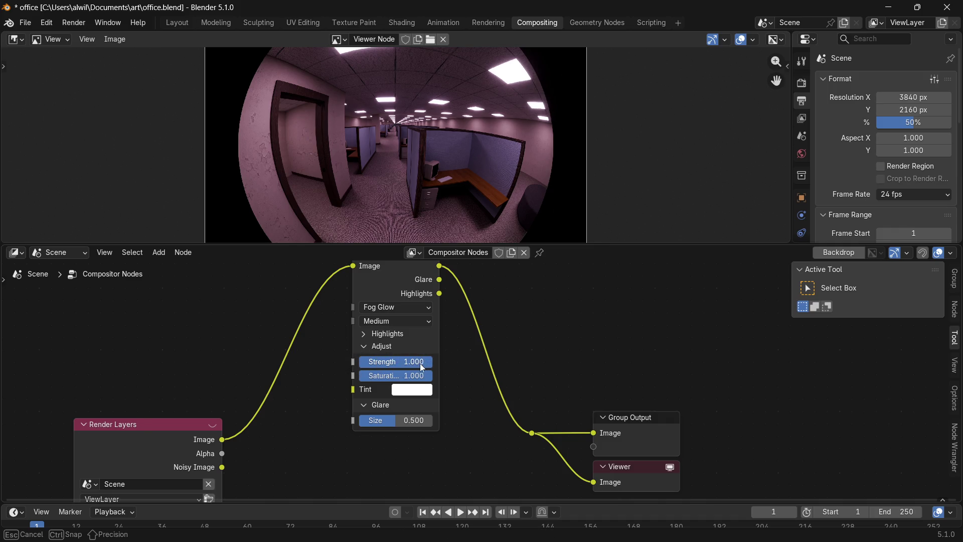
{"action": "mouse_move", "coordinate": [421, 363]}
{"action": "left_mouse_down"}
{"action": "mouse_move", "coordinate": [412, 378]}
{"action": "mouse_move", "coordinate": [342, 388]}
{"action": "mouse_move", "coordinate": [342, 375]}
{"action": "left_mouse_up"}
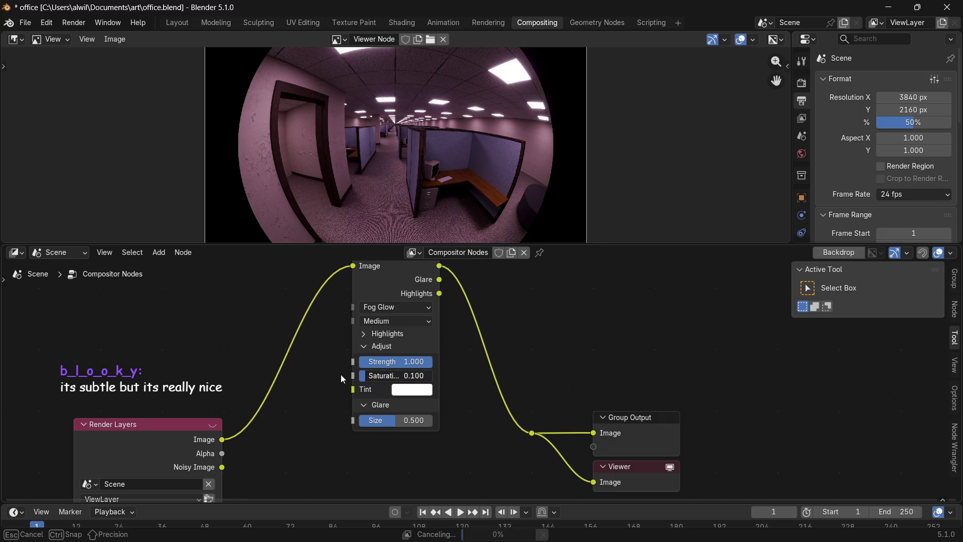
{"action": "key", "text": "Escape"}
Set the Fog Glow Size to 0.340 for a soft haze around the ceiling lights.
{"action": "mouse_move", "coordinate": [391, 422]}
{"action": "left_mouse_down"}
{"action": "mouse_move", "coordinate": [421, 424]}
{"action": "mouse_move", "coordinate": [376, 425]}
{"action": "mouse_move", "coordinate": [385, 427]}
{"action": "left_mouse_up"}
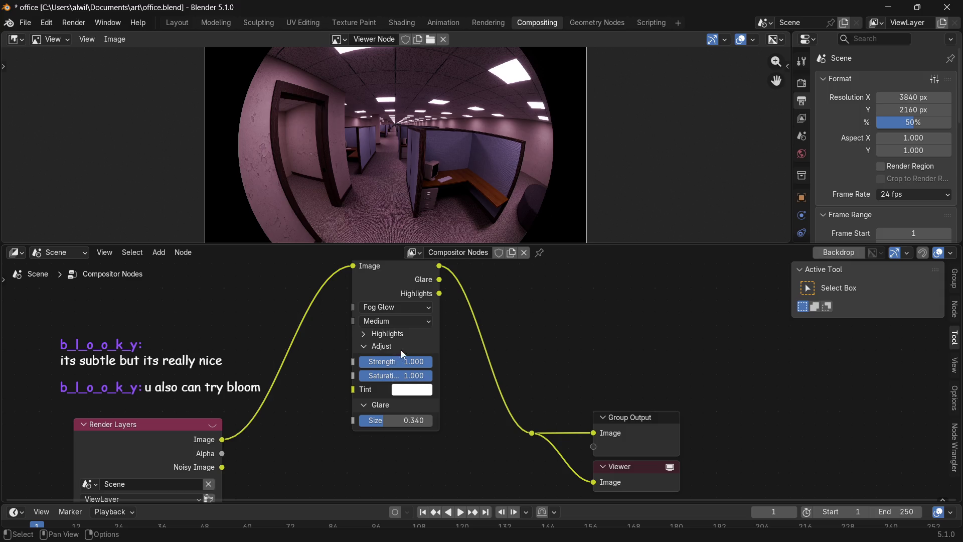
{"action": "left_click", "coordinate": [412, 305]}
Switch the Glare to Bloom and tighten it to Size 0.073 with Strength 0.160.
{"action": "left_click", "coordinate": [404, 337]}
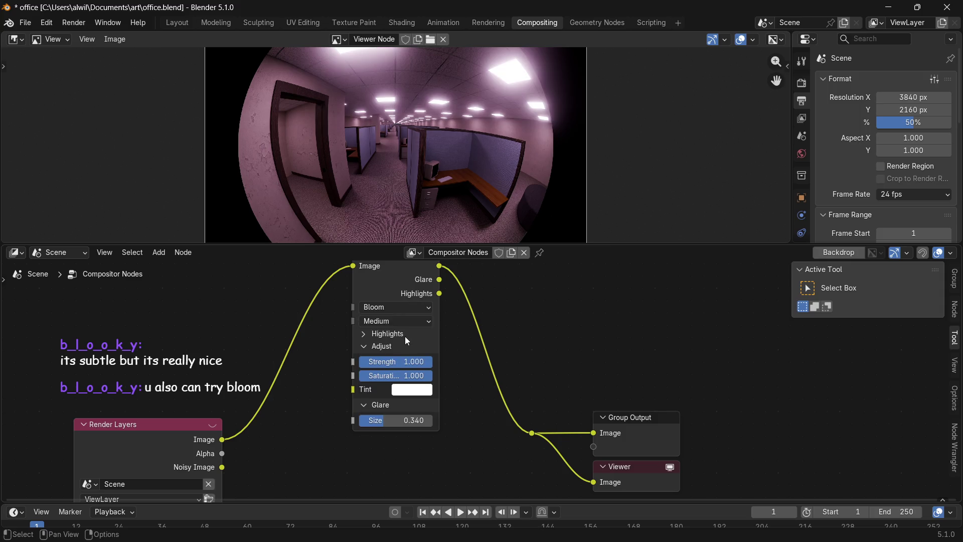
{"action": "mouse_move", "coordinate": [408, 363]}
{"action": "left_mouse_down"}
{"action": "mouse_move", "coordinate": [371, 362]}
{"action": "mouse_move", "coordinate": [356, 375]}
{"action": "mouse_move", "coordinate": [445, 380]}
{"action": "left_mouse_up"}
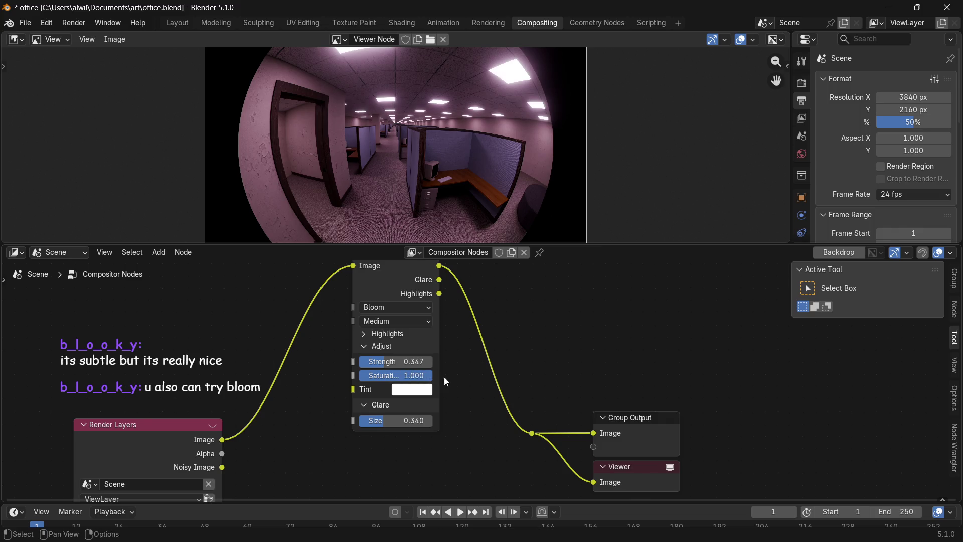
{"action": "left_click_drag", "start_coordinate": [380, 422], "coordinate": [357, 423]}
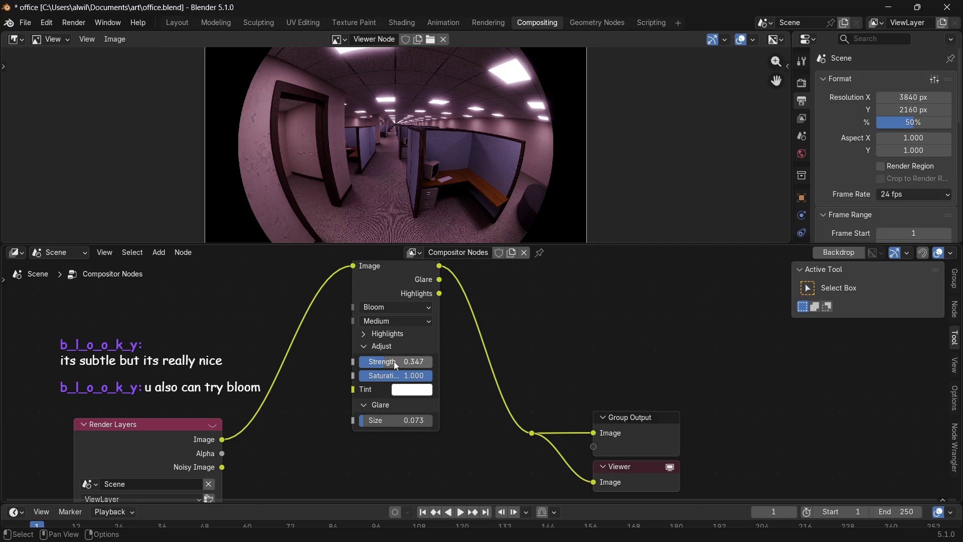
{"action": "left_click_drag", "start_coordinate": [377, 364], "coordinate": [370, 361]}
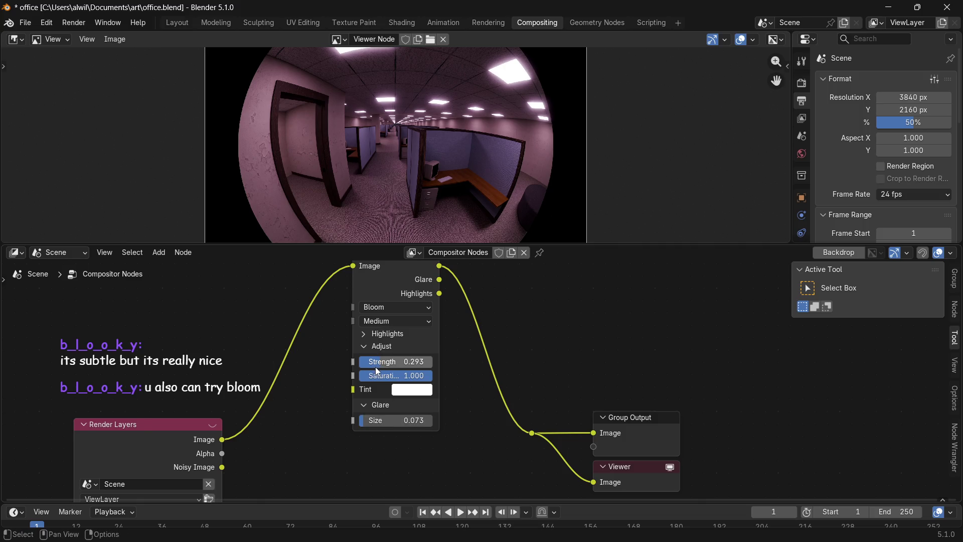
{"action": "left_click_drag", "start_coordinate": [369, 360], "coordinate": [366, 376]}
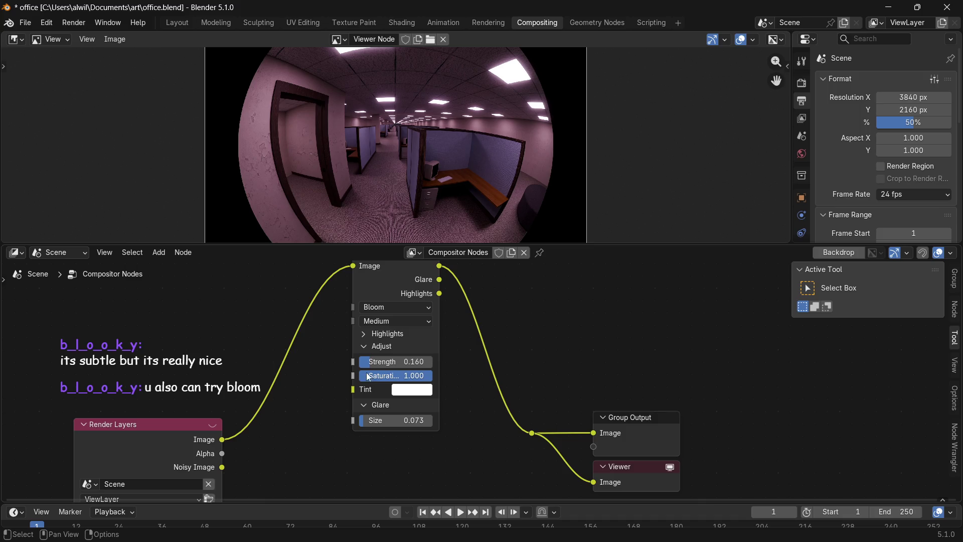
{"action": "left_click", "coordinate": [404, 308]}
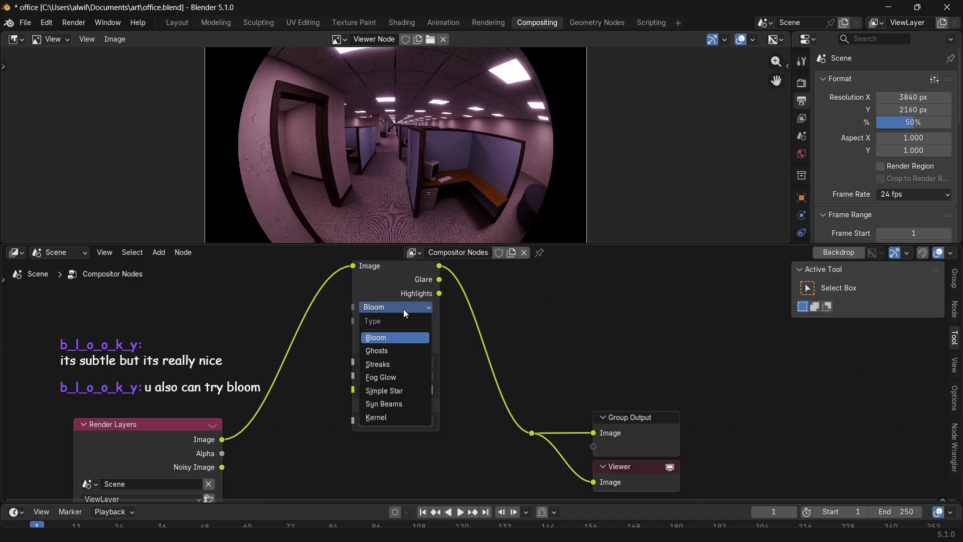
Try the Ghosts, Simple Star, Sun Beams and Kernel glare types in turn.
{"action": "left_click", "coordinate": [394, 350]}
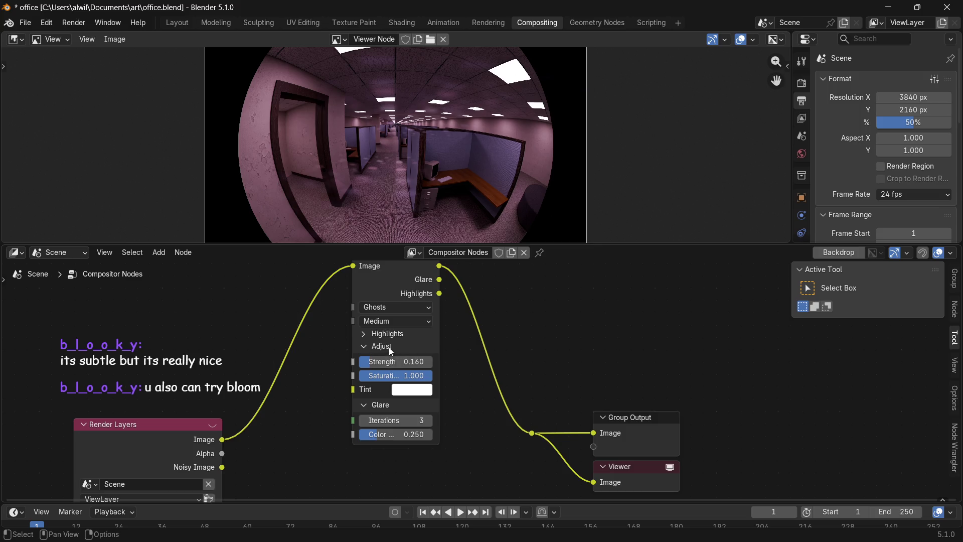
{"action": "left_click", "coordinate": [409, 306]}
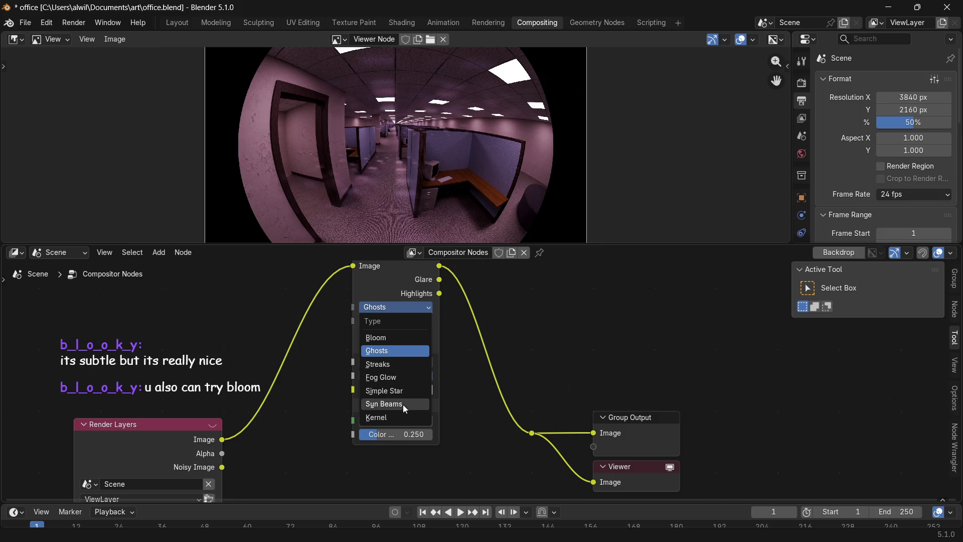
{"action": "left_click", "coordinate": [403, 390]}
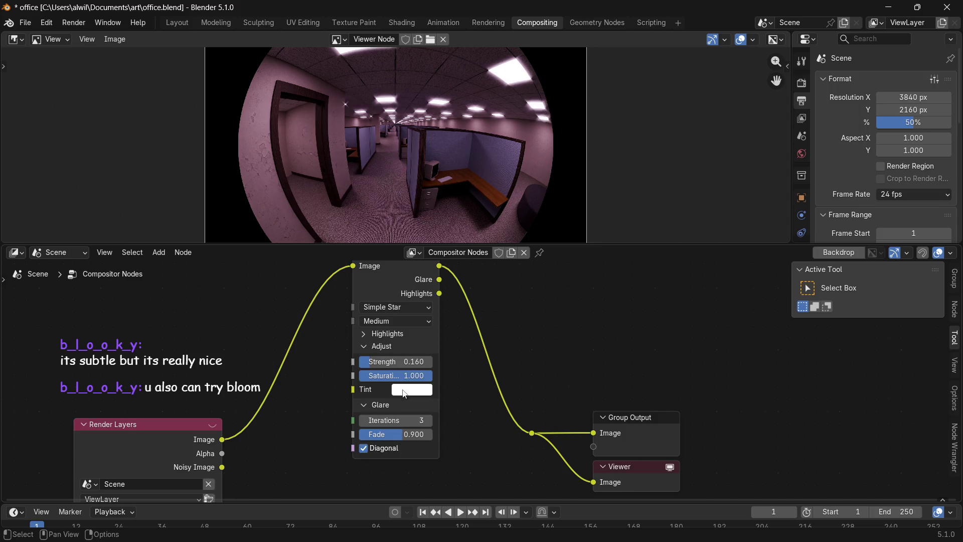
{"action": "left_click", "coordinate": [400, 309]}
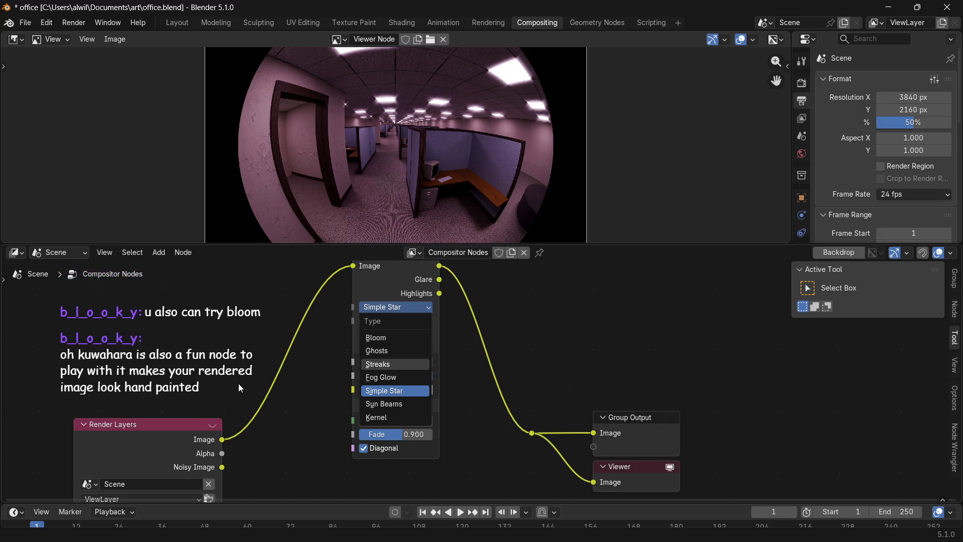
{"action": "left_click", "coordinate": [404, 405]}
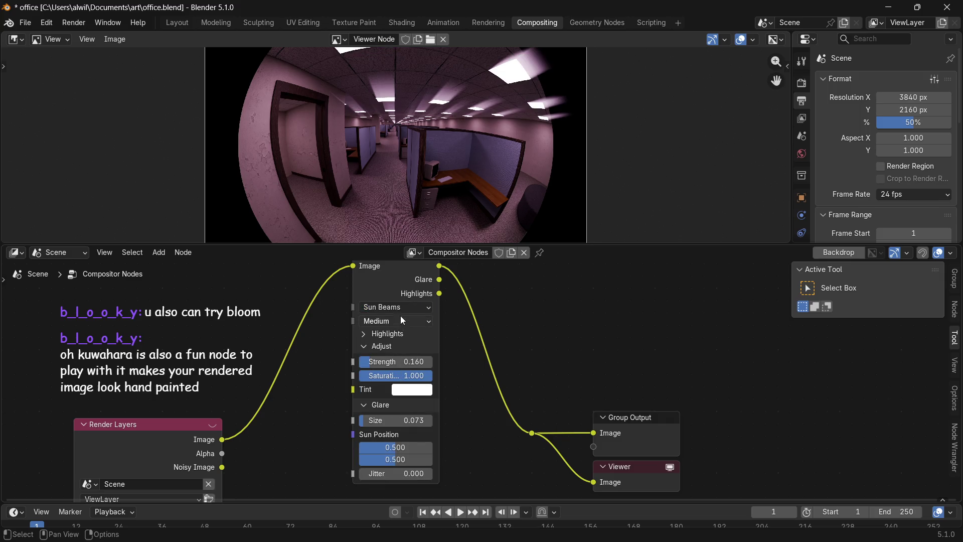
{"action": "left_click", "coordinate": [400, 308]}
{"action": "left_click", "coordinate": [395, 415]}
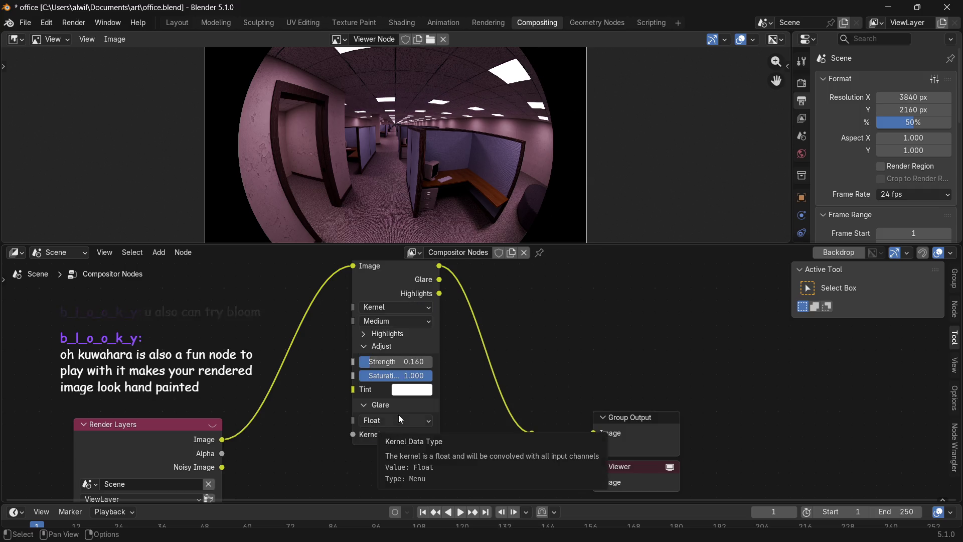
{"action": "left_click", "coordinate": [397, 306]}
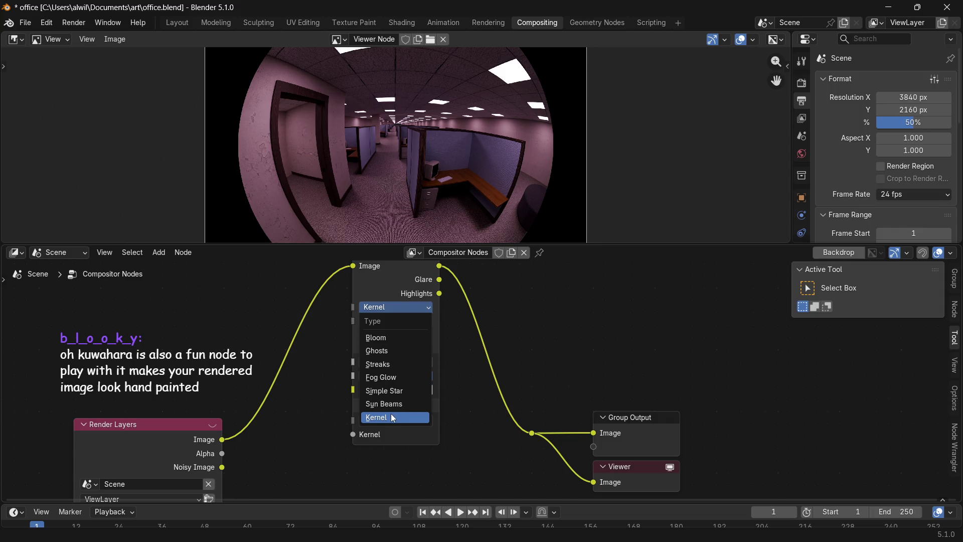
{"action": "left_click", "coordinate": [375, 418]}
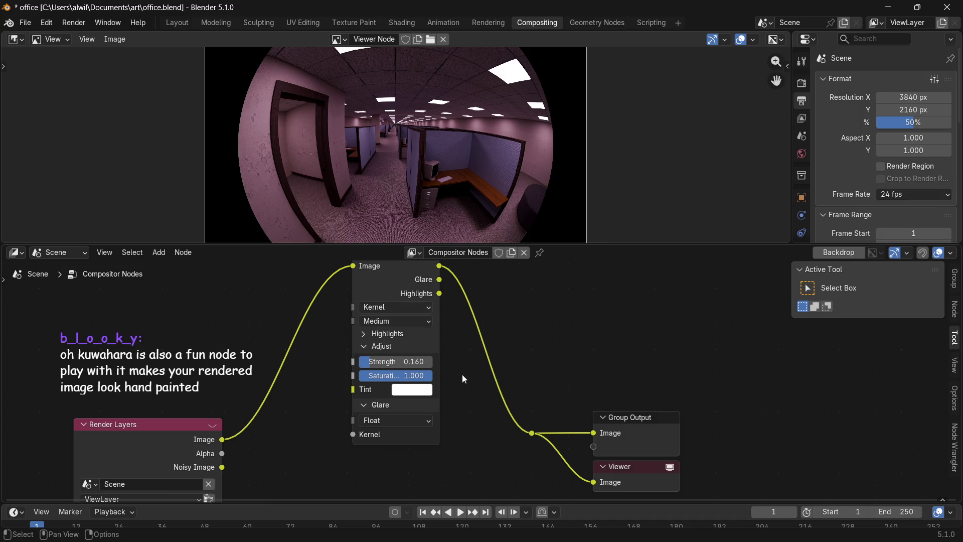
Settle on the Fog Glow glare type and expand its Highlights settings.
{"action": "left_click", "coordinate": [414, 307]}
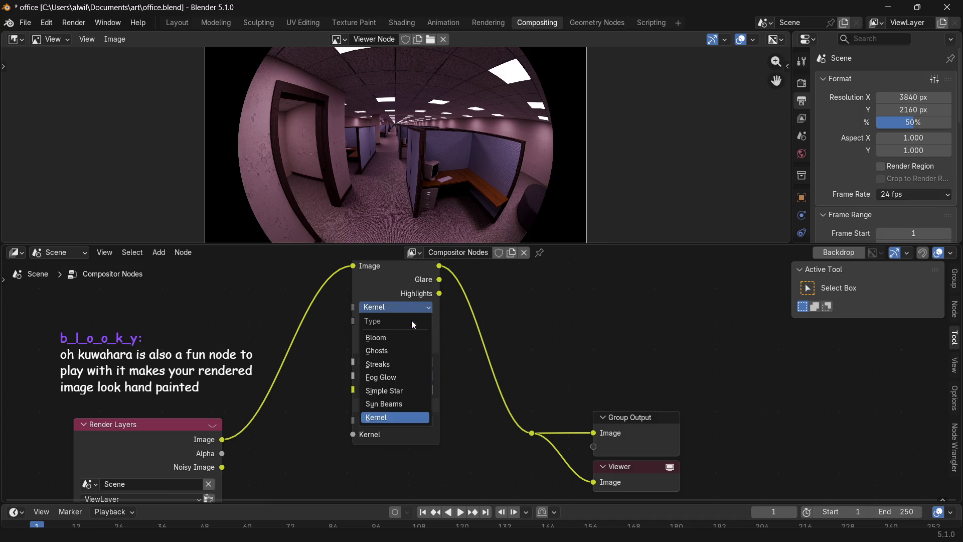
{"action": "left_click", "coordinate": [394, 377]}
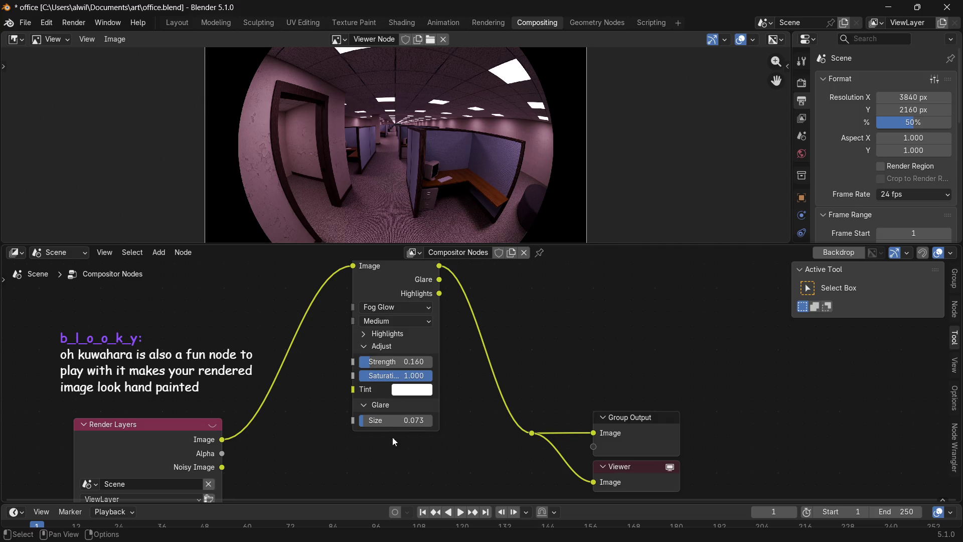
{"action": "left_click", "coordinate": [366, 333]}
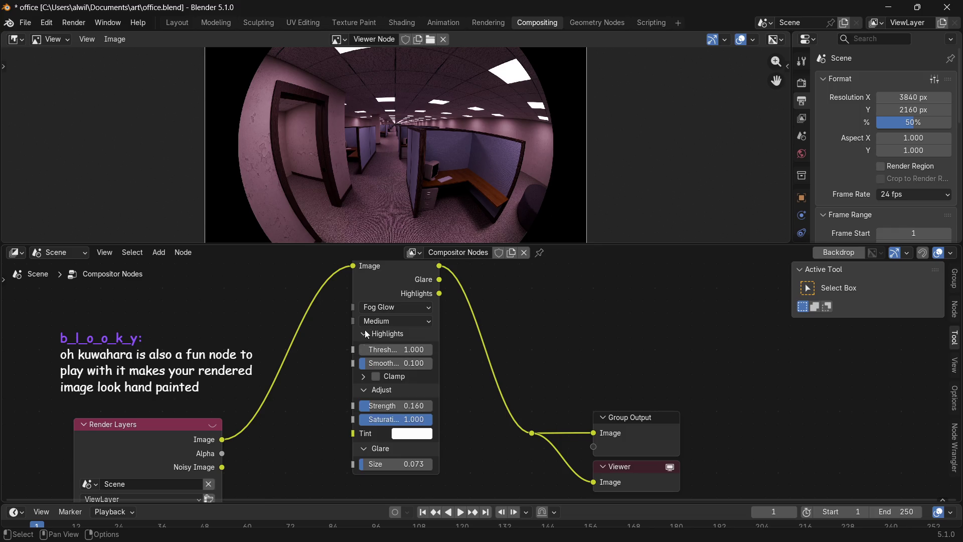
Raise the Fog Glow Strength to 1.000 and Size to 0.267.
{"action": "left_click", "coordinate": [374, 335]}
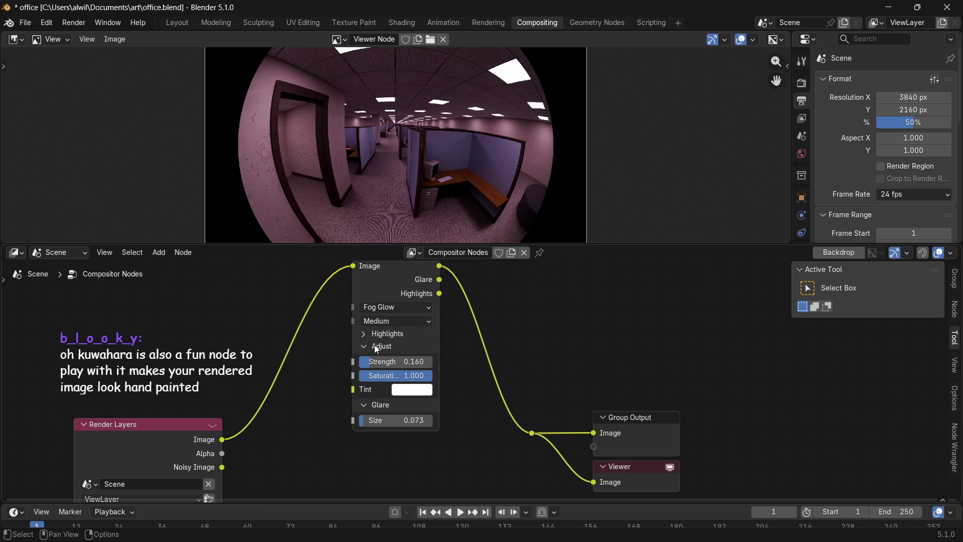
{"action": "left_click_drag", "start_coordinate": [378, 362], "coordinate": [438, 366]}
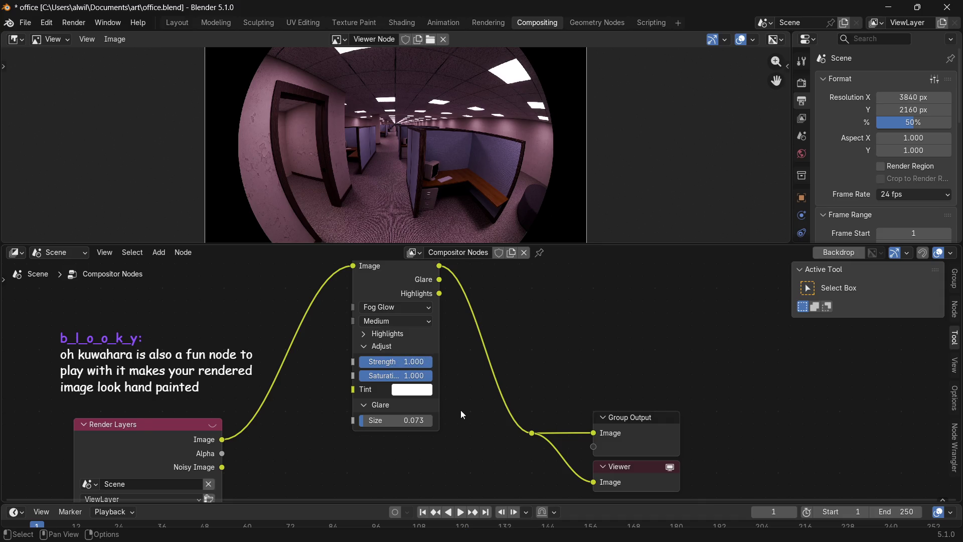
{"action": "left_click_drag", "start_coordinate": [369, 420], "coordinate": [389, 419]}
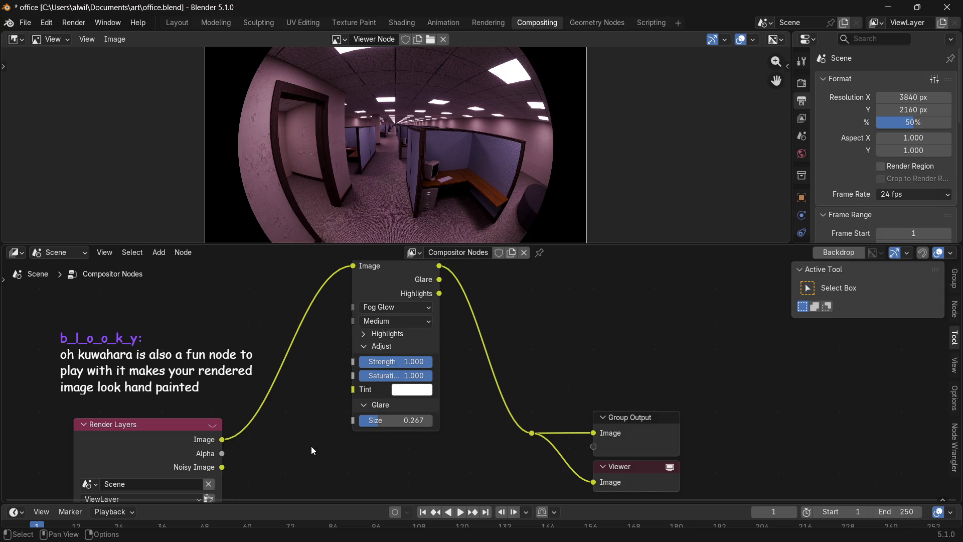
{"action": "key", "text": "shift+a"}
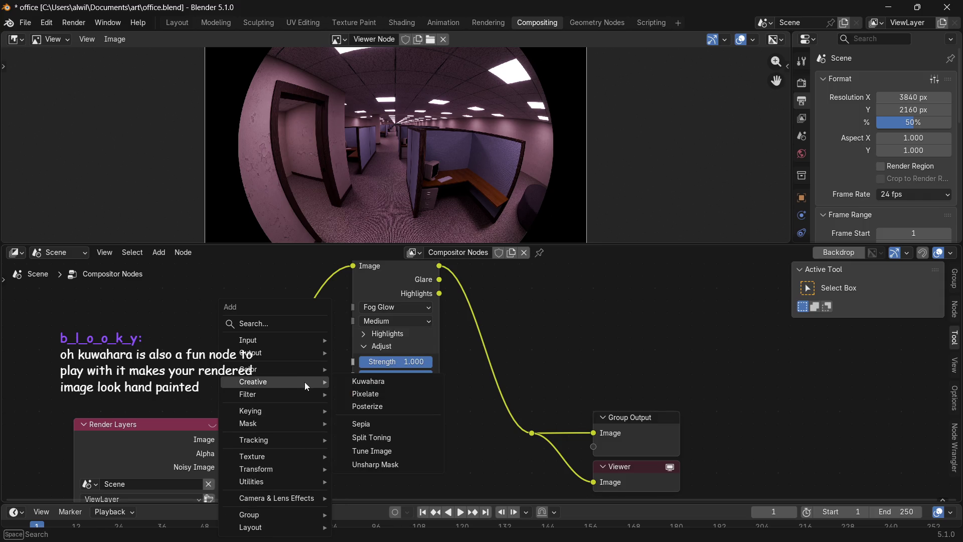
{"action": "mouse_move", "coordinate": [253, 382]}
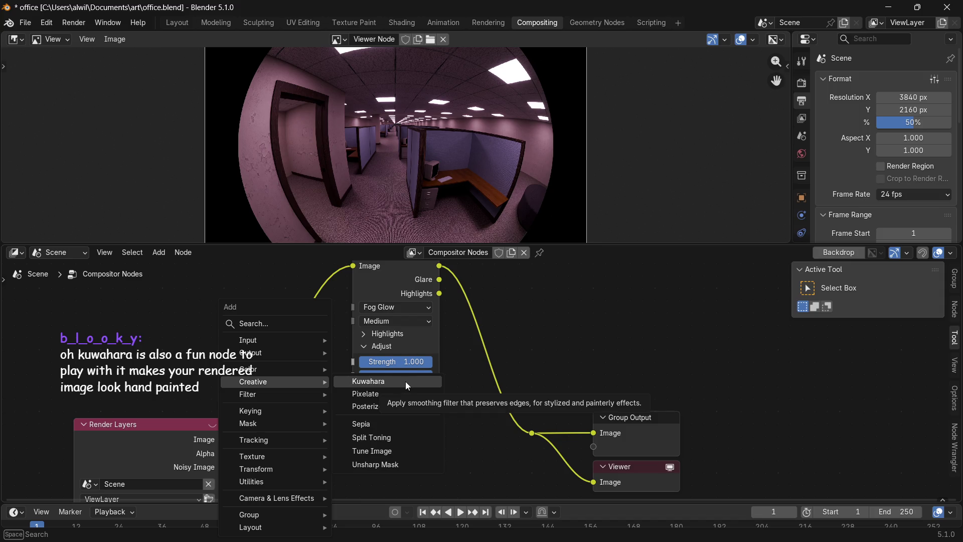
Insert a Pixelate node between Render Layers and Glare and bring its Size down to 5.
{"action": "left_click", "coordinate": [385, 393]}
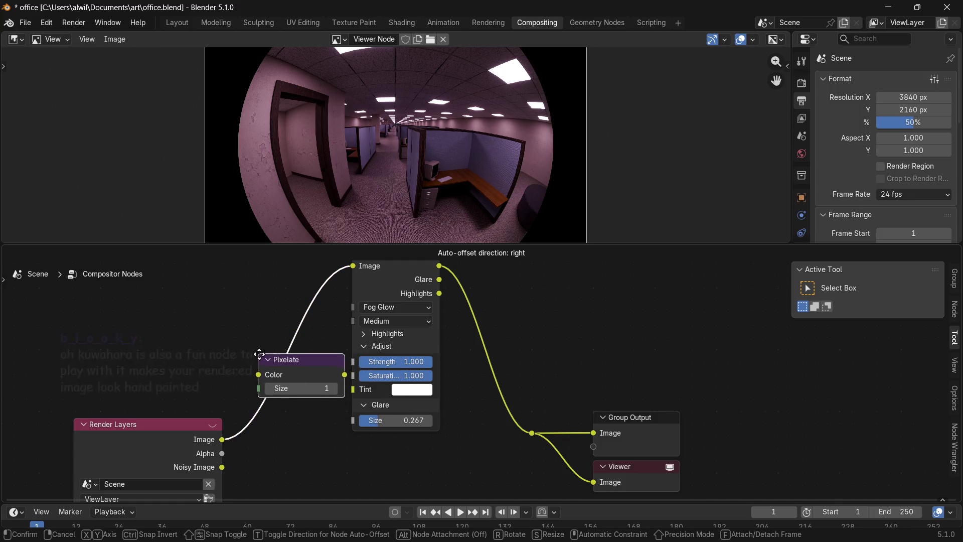
{"action": "left_click", "coordinate": [248, 357]}
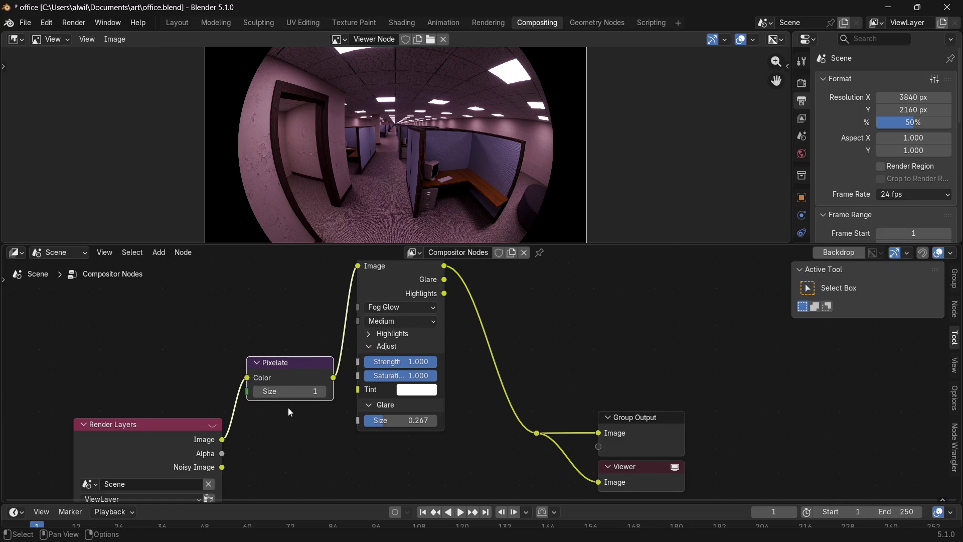
{"action": "left_click_drag", "start_coordinate": [265, 391], "coordinate": [289, 391]}
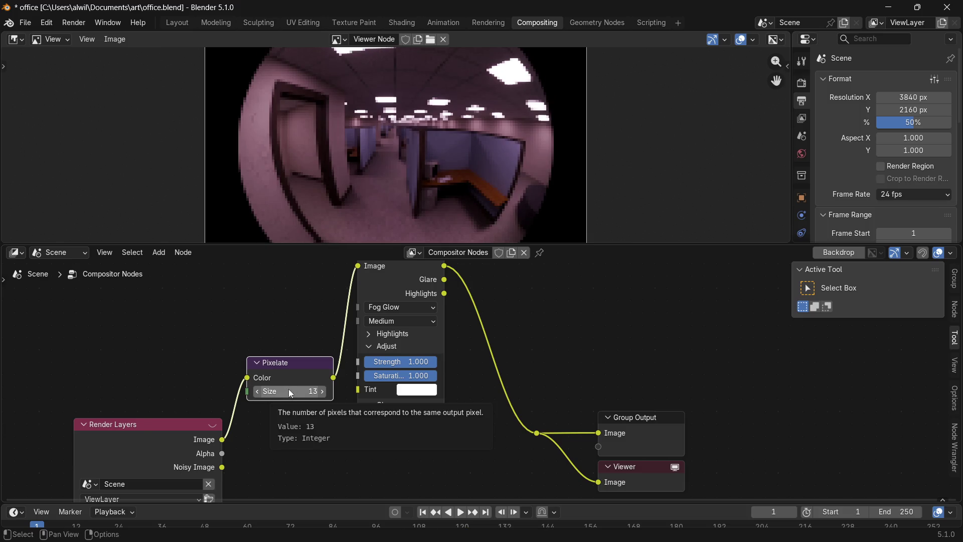
{"action": "left_click", "coordinate": [257, 392]}
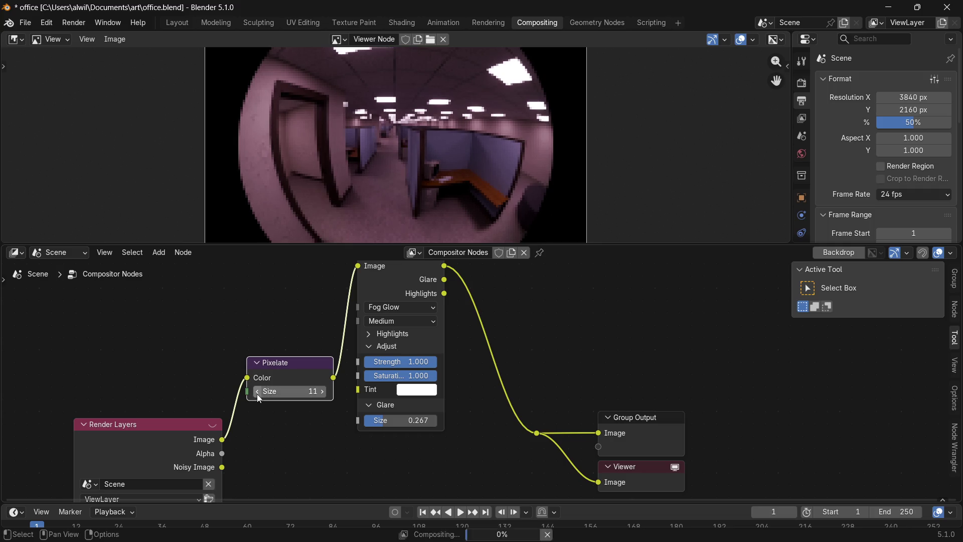
{"action": "left_click", "coordinate": [256, 392]}
{"action": "left_click", "coordinate": [256, 392]}
{"action": "left_click", "coordinate": [256, 392]}
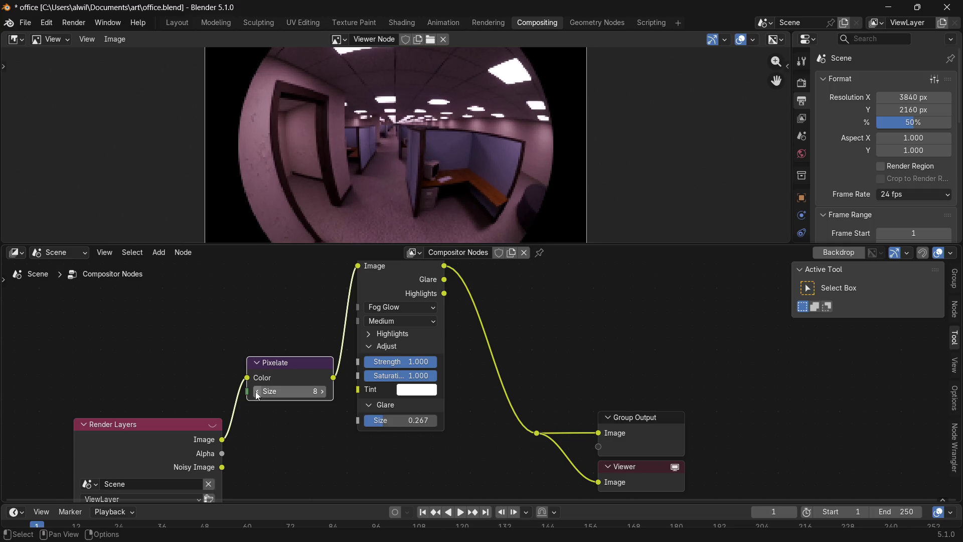
{"action": "left_click", "coordinate": [256, 392]}
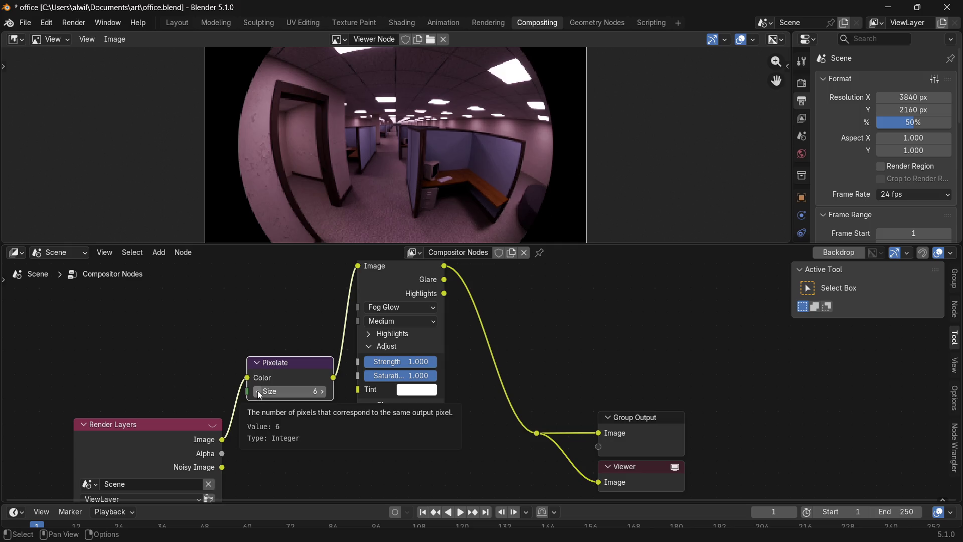
{"action": "left_click", "coordinate": [257, 391]}
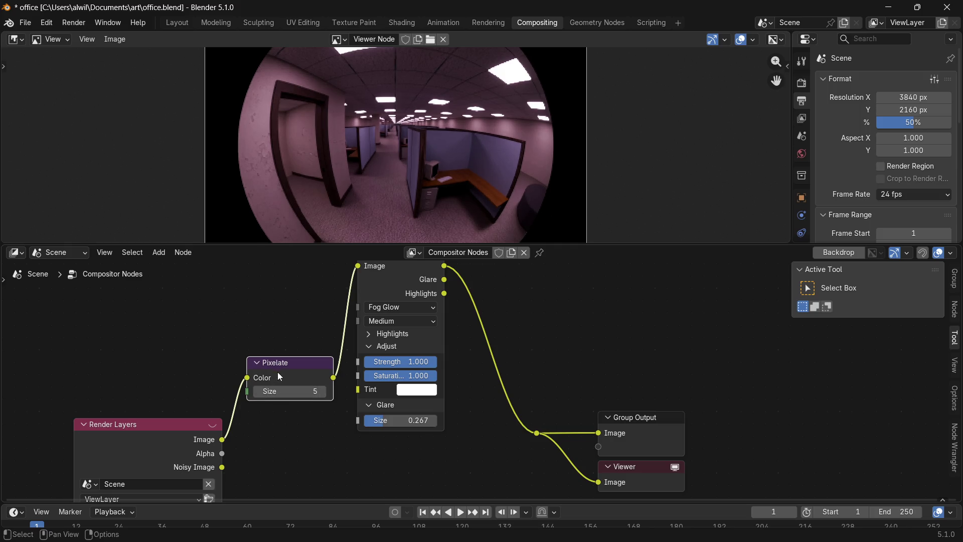
Remove the Pixelate node and reconnect the Render Layers image straight to Glare.
{"action": "right_click", "coordinate": [294, 368]}
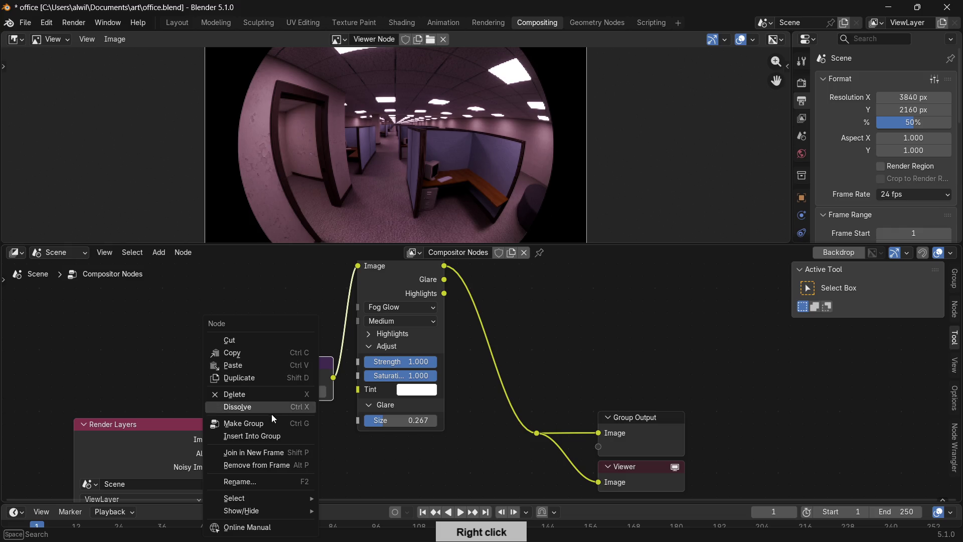
{"action": "left_click", "coordinate": [264, 393]}
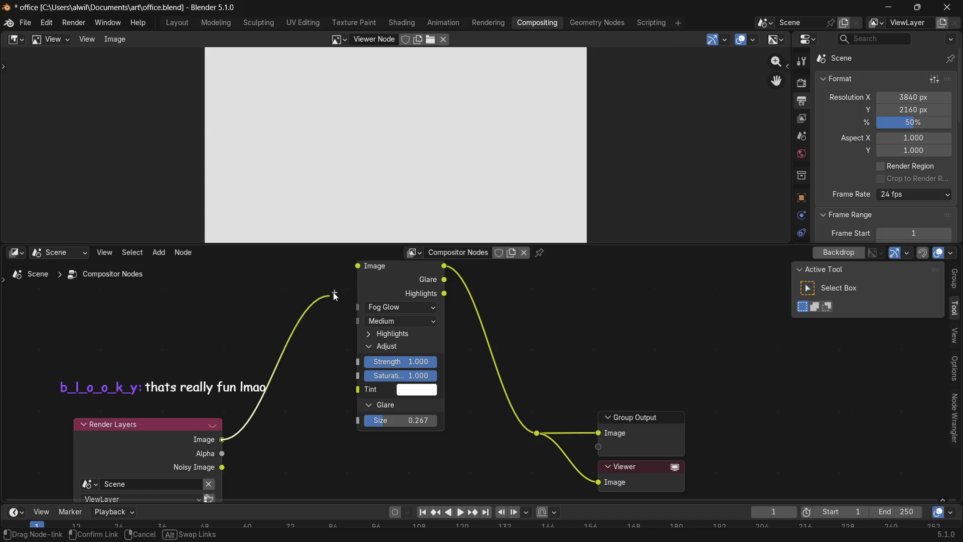
{"action": "left_click_drag", "start_coordinate": [223, 440], "coordinate": [344, 286]}
{"action": "left_click_drag", "start_coordinate": [222, 454], "coordinate": [357, 280]}
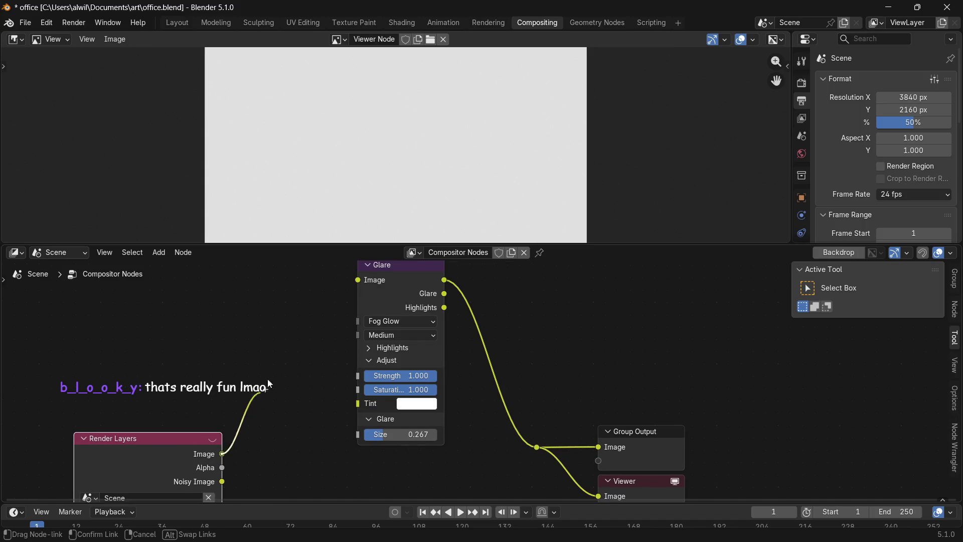
{"action": "left_click", "coordinate": [316, 432]}
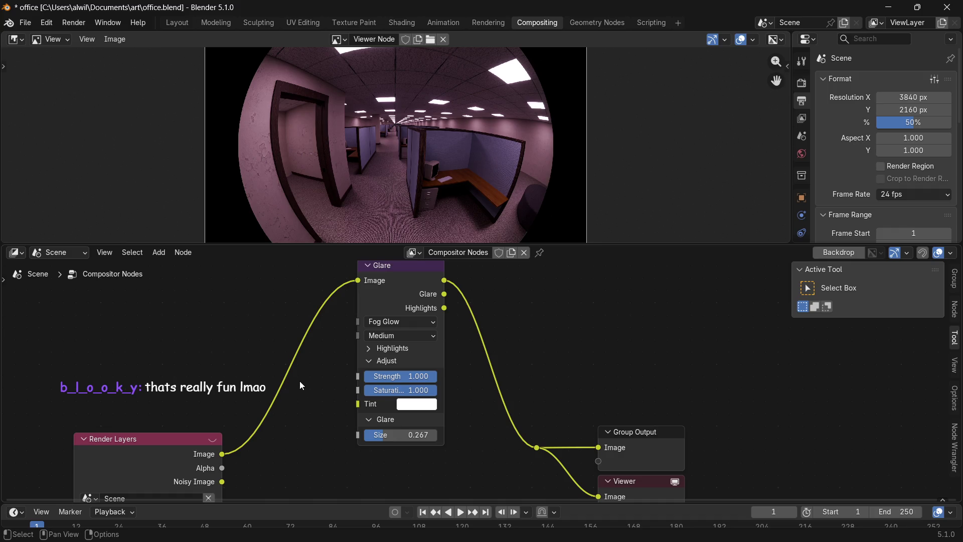
Add a Kuwahara node between Render Layers and Glare.
{"action": "key", "text": "shift+a"}
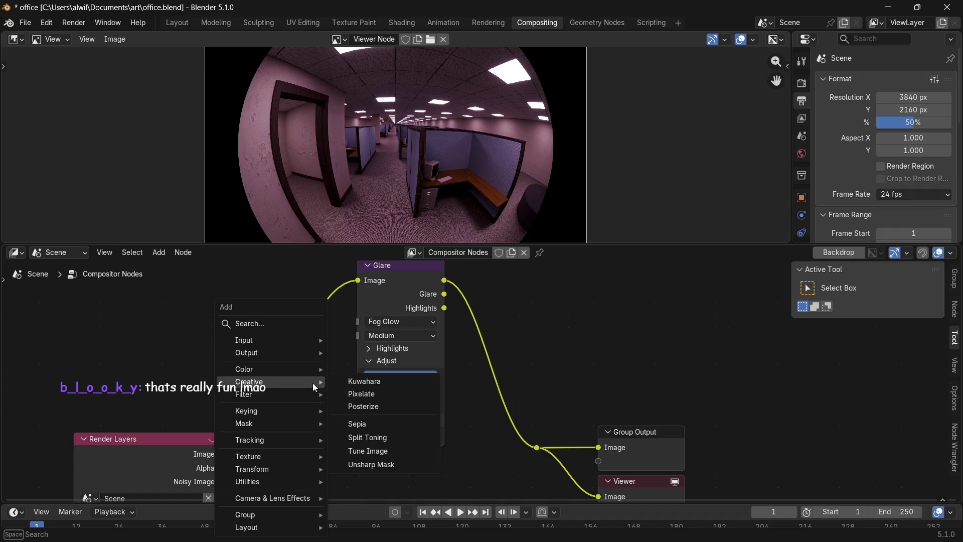
{"action": "left_click", "coordinate": [384, 382]}
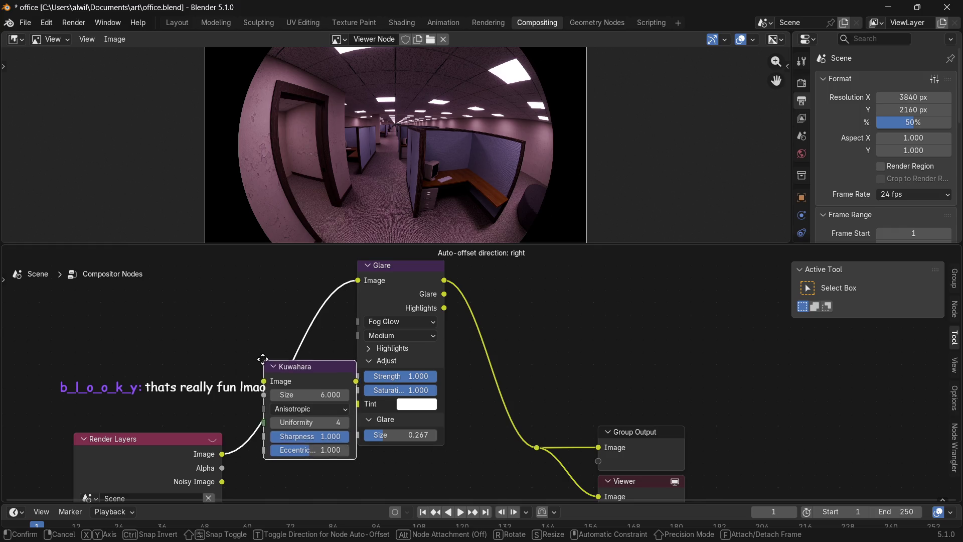
{"action": "left_click", "coordinate": [251, 365]}
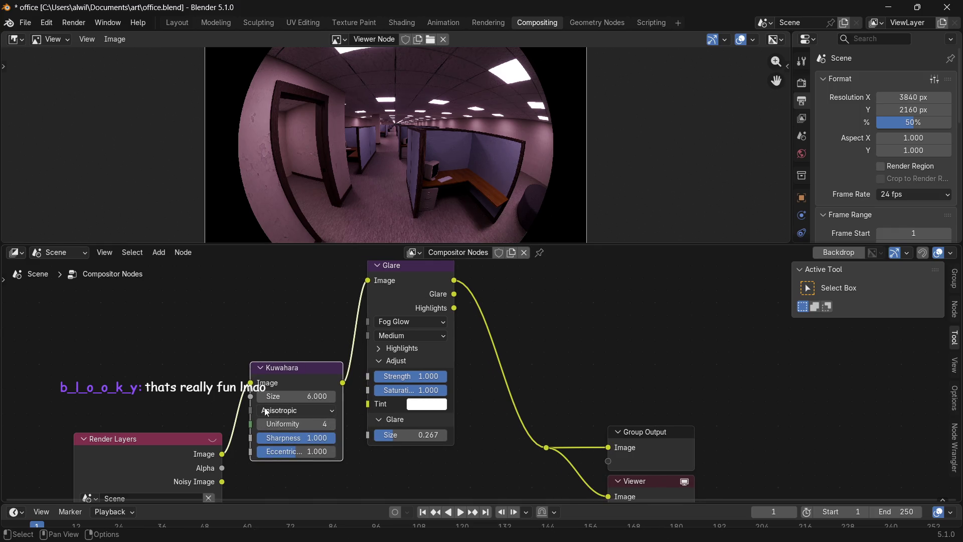
Try larger Kuwahara Size and Uniformity, then reset them to size 6 and uniformity 4.
{"action": "mouse_move", "coordinate": [304, 396]}
{"action": "left_mouse_down"}
{"action": "mouse_move", "coordinate": [332, 397]}
{"action": "mouse_move", "coordinate": [284, 398]}
{"action": "left_mouse_up"}
{"action": "left_click_drag", "start_coordinate": [284, 398], "coordinate": [321, 394]}
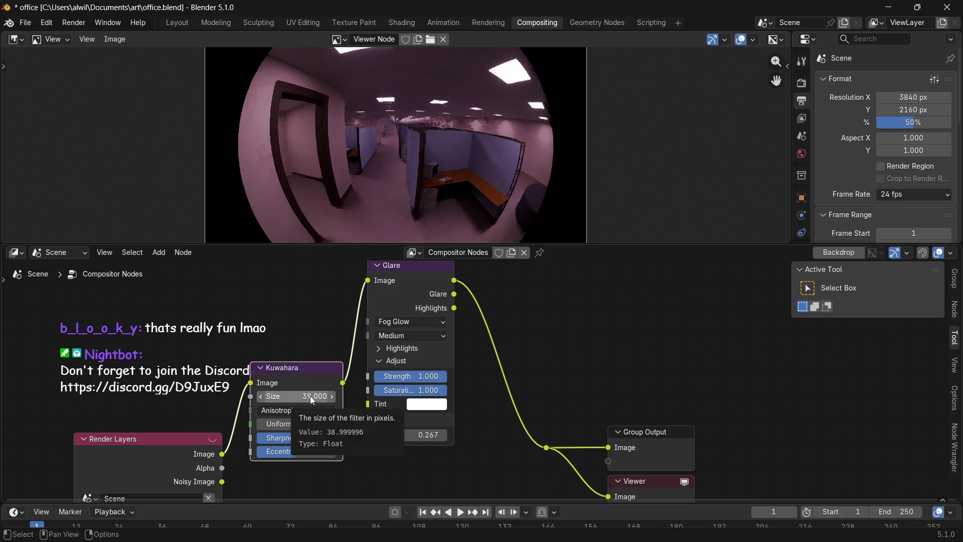
{"action": "right_click", "coordinate": [310, 396]}
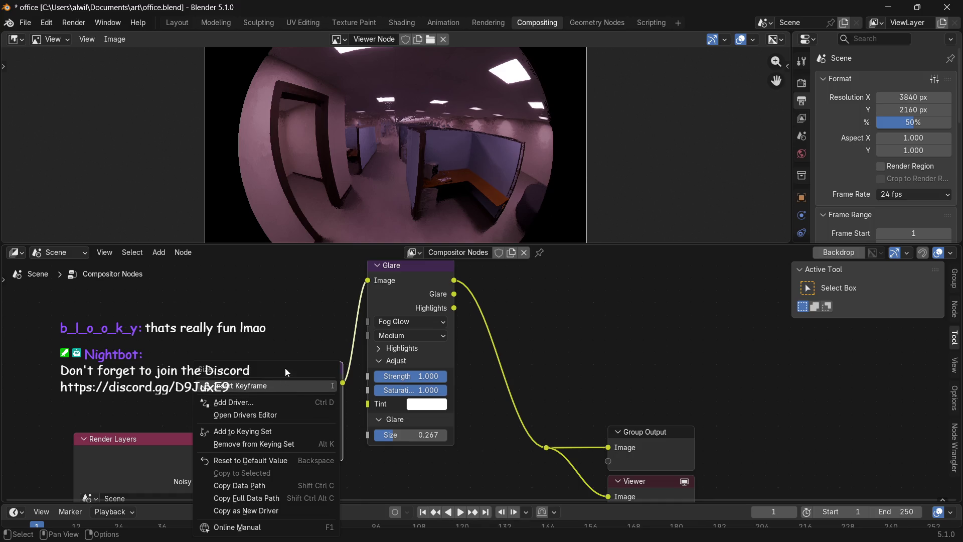
{"action": "left_click", "coordinate": [261, 460]}
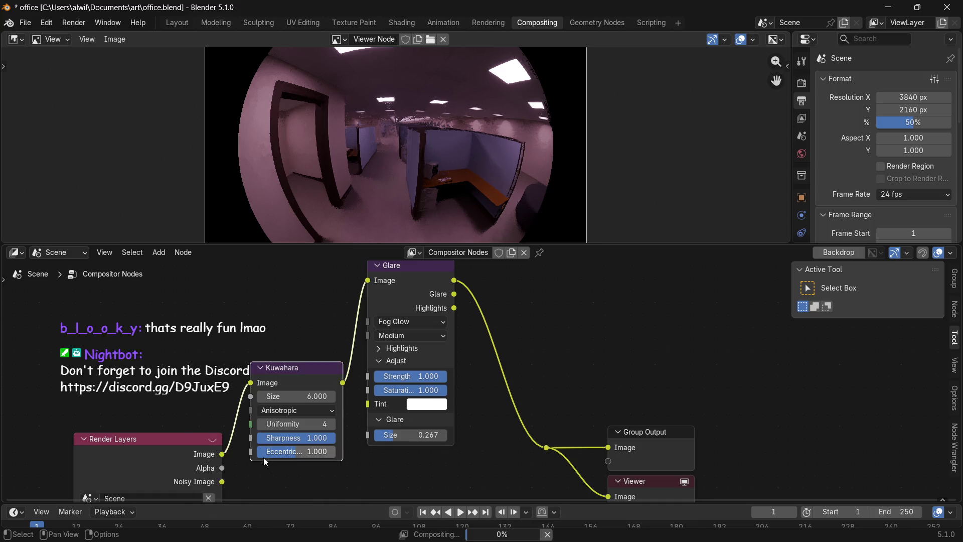
{"action": "left_click_drag", "start_coordinate": [281, 423], "coordinate": [320, 427]}
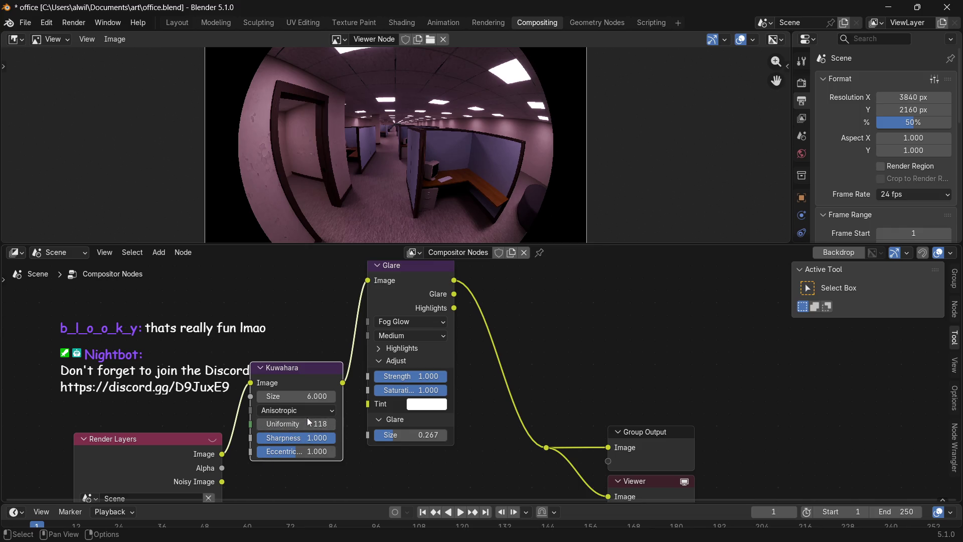
{"action": "right_click", "coordinate": [299, 423]}
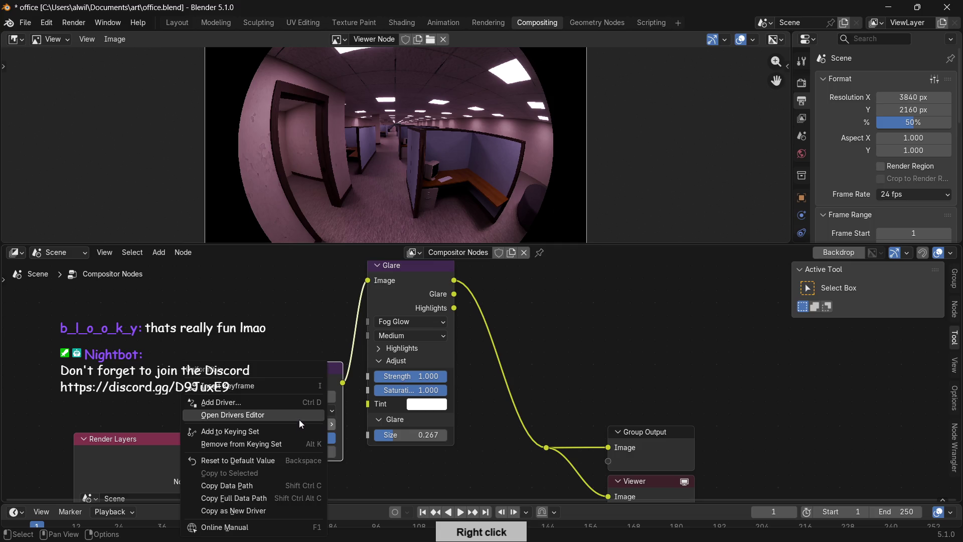
{"action": "left_click", "coordinate": [257, 460]}
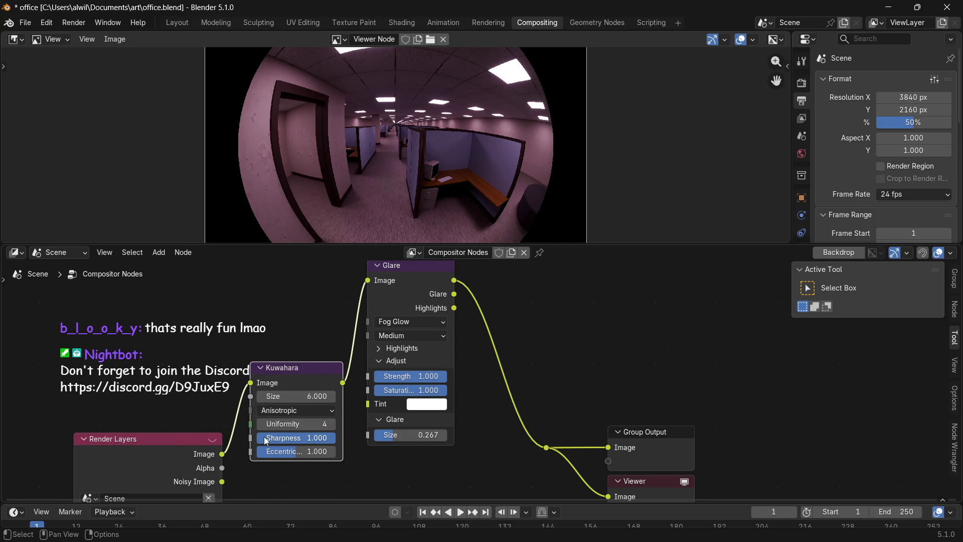
{"action": "scroll", "coordinate": [503, 187], "scroll_direction": "up", "scroll_amount": 3}
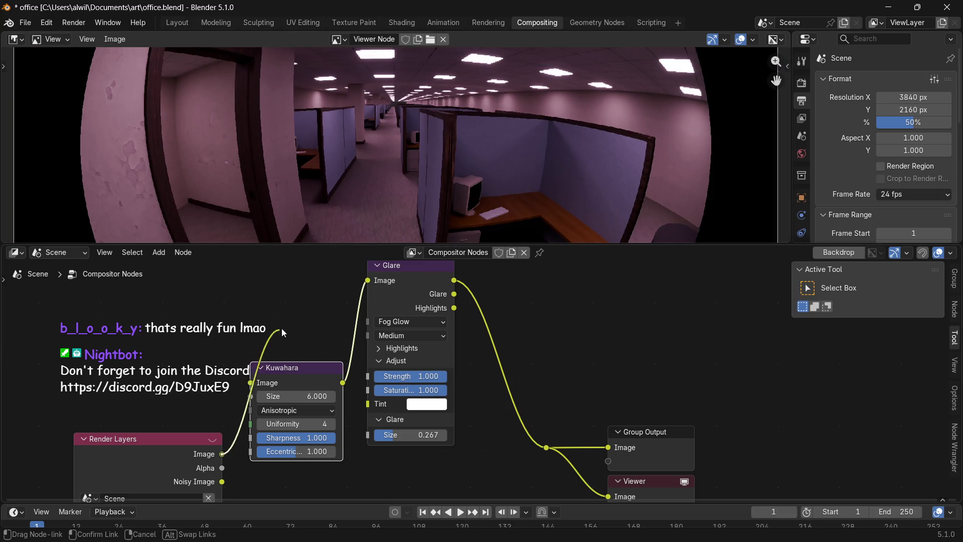
{"action": "scroll", "coordinate": [367, 290], "scroll_direction": "up", "scroll_amount": 2, "text": "shift"}
Relink the Render Layers image through Kuwahara into Glare's image input.
{"action": "left_click_drag", "start_coordinate": [221, 486], "coordinate": [357, 313]}
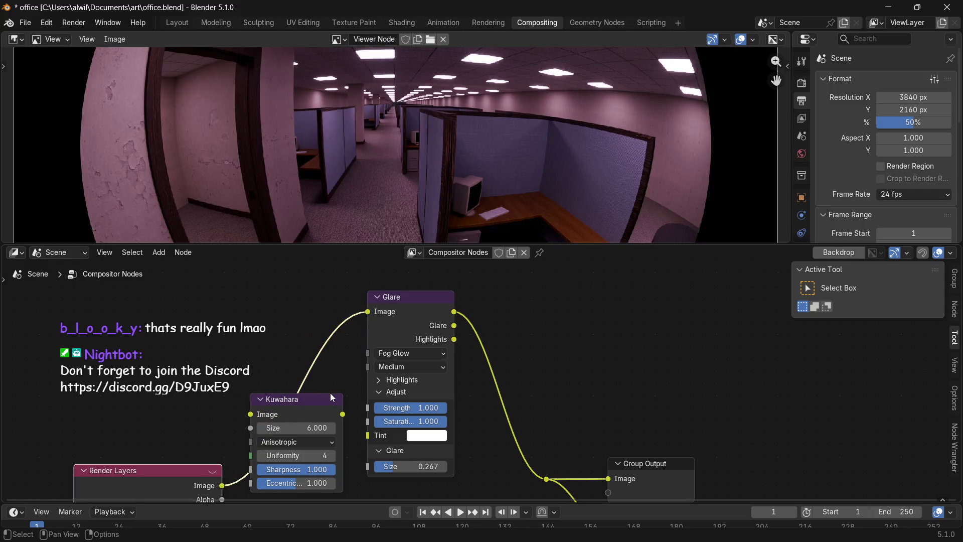
{"action": "left_click_drag", "start_coordinate": [221, 485], "coordinate": [250, 419]}
{"action": "left_click_drag", "start_coordinate": [343, 415], "coordinate": [364, 313]}
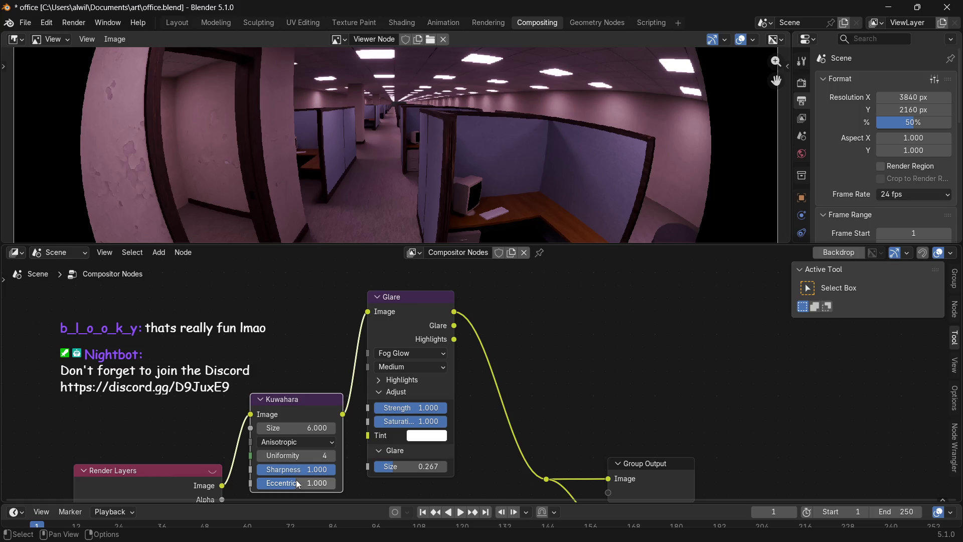
Reset Kuwahara Eccentricity to 1.000 and raise its filter size to about 21.4.
{"action": "left_click_drag", "start_coordinate": [298, 481], "coordinate": [293, 473]}
{"action": "right_click", "coordinate": [301, 480]}
{"action": "left_click", "coordinate": [285, 460]}
{"action": "right_click", "coordinate": [301, 459]}
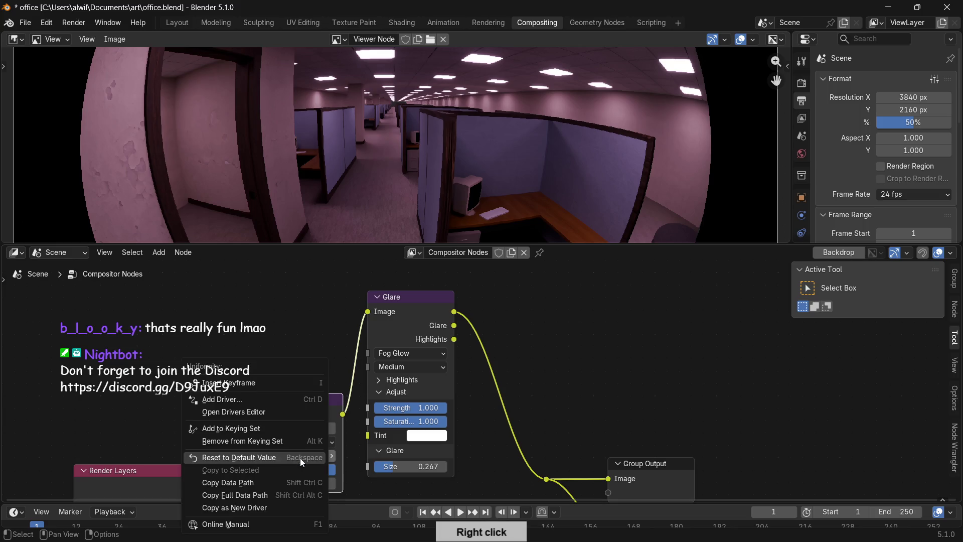
{"action": "left_click", "coordinate": [295, 457]}
{"action": "mouse_move", "coordinate": [282, 428]}
{"action": "left_mouse_down"}
{"action": "mouse_move", "coordinate": [316, 426]}
{"action": "mouse_move", "coordinate": [282, 420]}
{"action": "mouse_move", "coordinate": [300, 400]}
{"action": "left_mouse_up"}
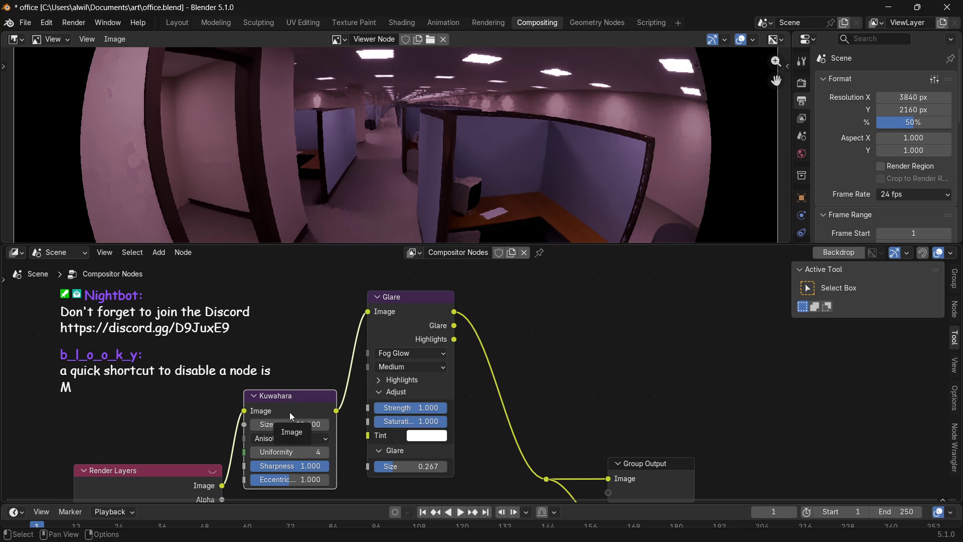
Mute the Kuwahara node and rearrange Render Layers and the nodes to make room.
{"action": "key", "text": "m"}
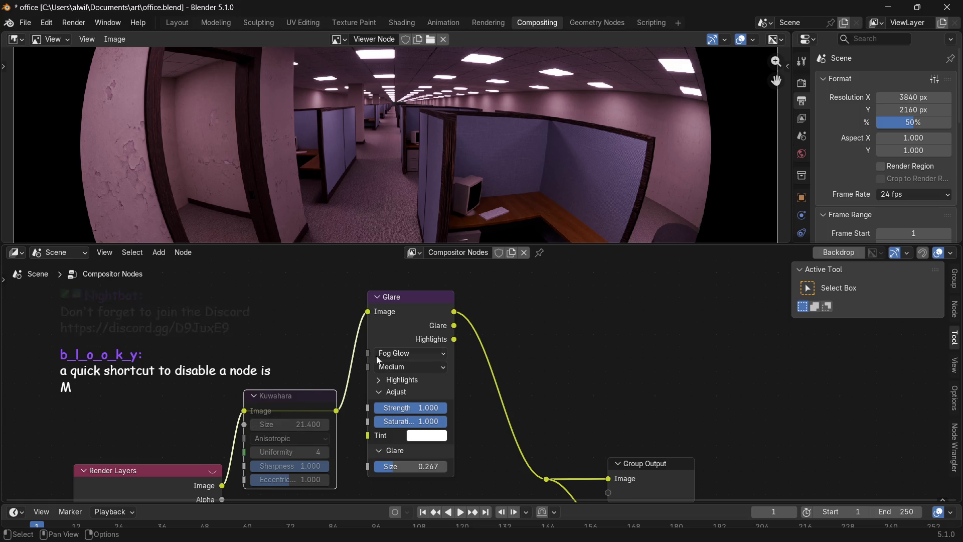
{"action": "left_click_drag", "start_coordinate": [305, 396], "coordinate": [313, 424]}
{"action": "left_click_drag", "start_coordinate": [181, 474], "coordinate": [124, 411]}
{"action": "left_click_drag", "start_coordinate": [313, 425], "coordinate": [264, 426]}
{"action": "right_click", "coordinate": [290, 365]}
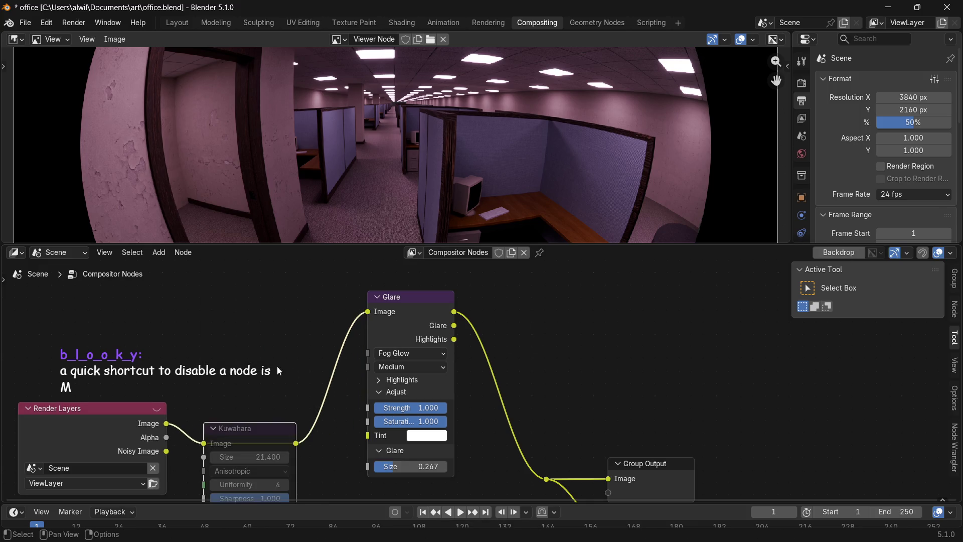
Add a Posterize node between Kuwahara and Glare.
{"action": "key", "text": "shift+a"}
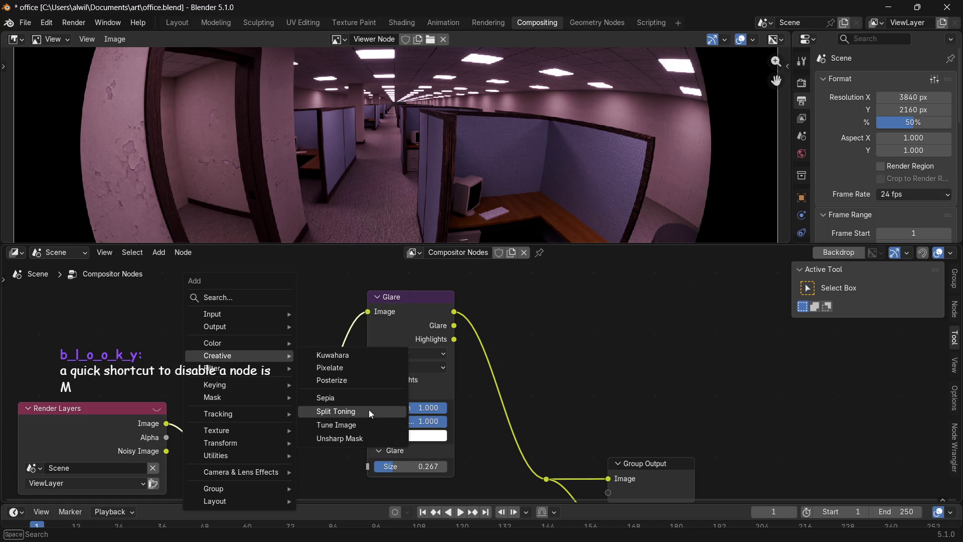
{"action": "left_click", "coordinate": [357, 380]}
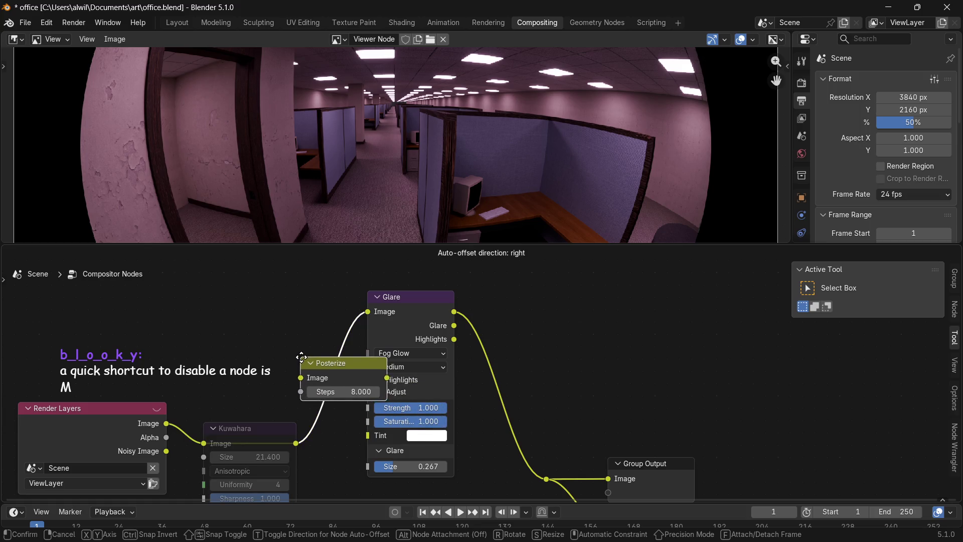
{"action": "left_click", "coordinate": [293, 375]}
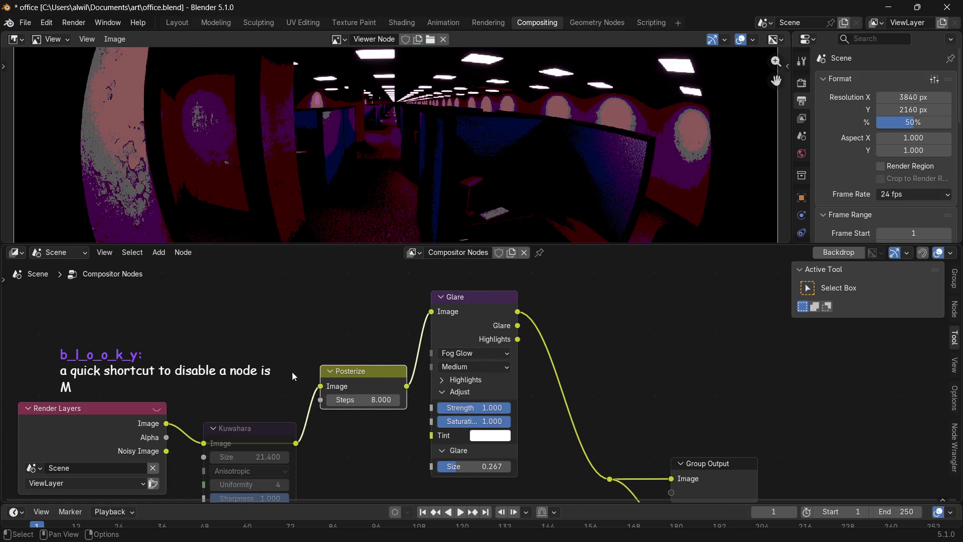
Set Posterize Steps to about 19.8, then mute the Posterize node.
{"action": "mouse_move", "coordinate": [356, 402]}
{"action": "left_mouse_down"}
{"action": "mouse_move", "coordinate": [340, 410]}
{"action": "mouse_move", "coordinate": [376, 402]}
{"action": "left_mouse_up"}
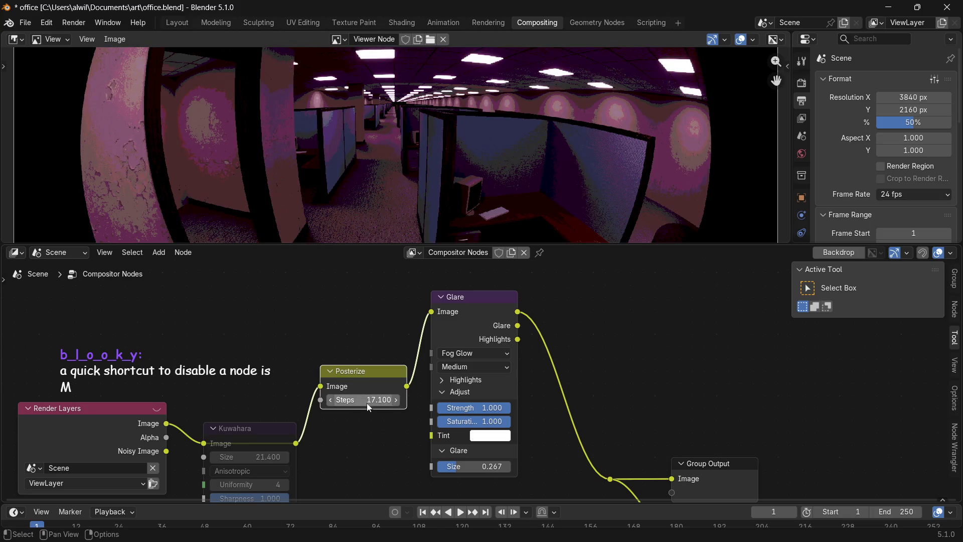
{"action": "mouse_move", "coordinate": [586, 172]}
{"action": "middle_mouse_down"}
{"action": "mouse_move", "coordinate": [566, 157]}
{"action": "mouse_move", "coordinate": [574, 169]}
{"action": "middle_mouse_up"}
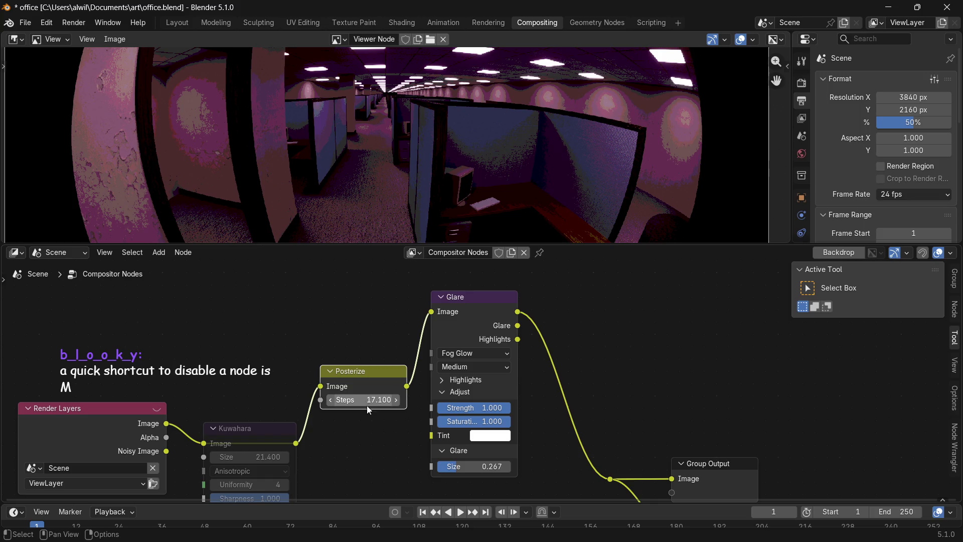
{"action": "scroll", "coordinate": [361, 403], "scroll_direction": "up", "scroll_amount": 1, "text": "ctrl"}
{"action": "left_click_drag", "start_coordinate": [376, 400], "coordinate": [392, 406]}
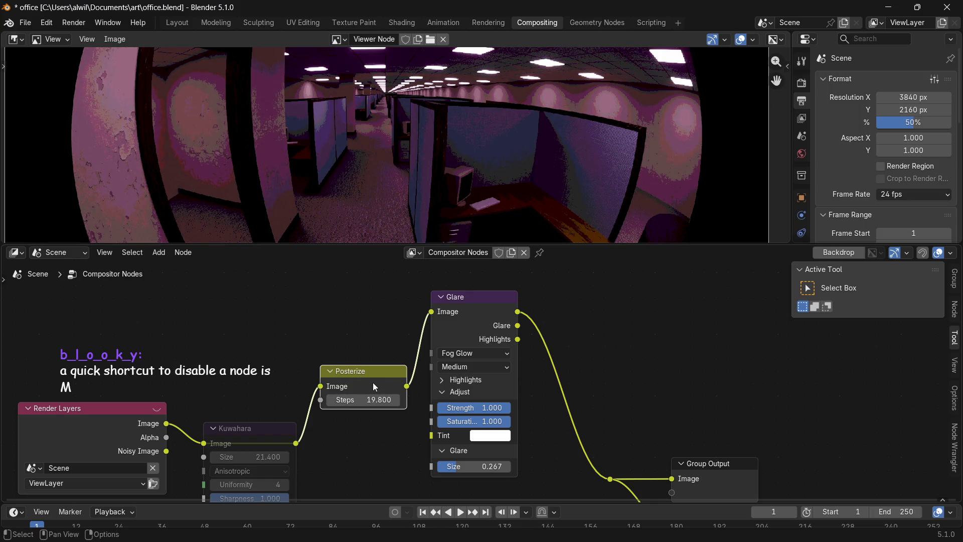
{"action": "key", "text": "m"}
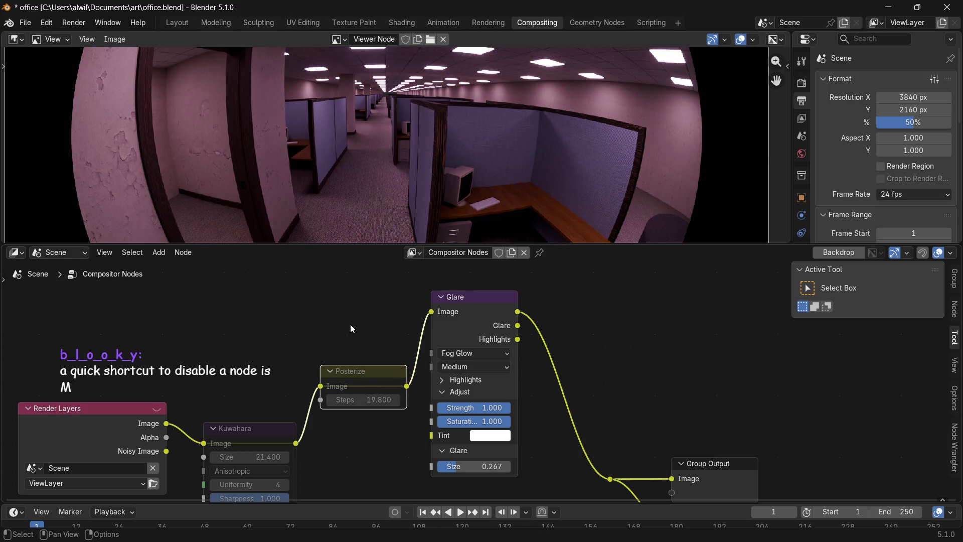
{"action": "key", "text": "shift+a"}
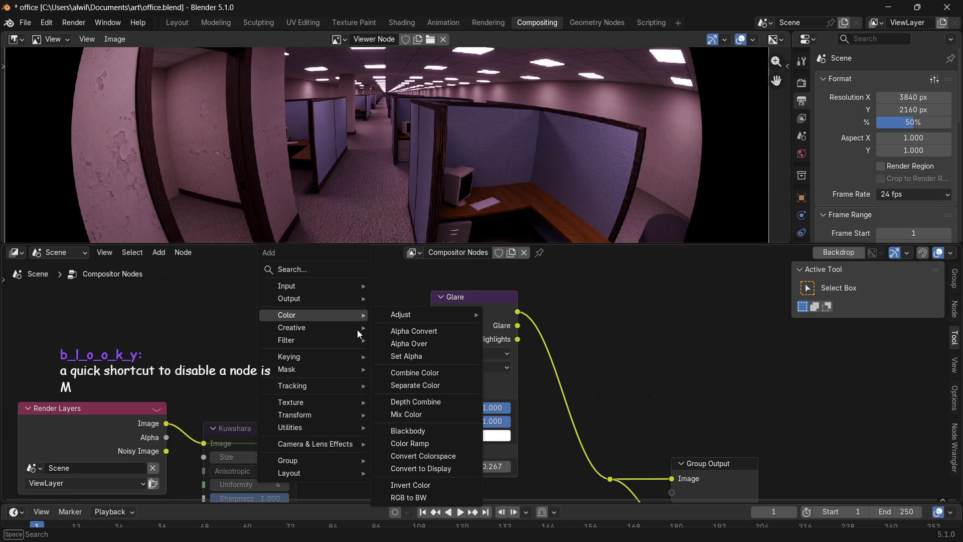
{"action": "mouse_move", "coordinate": [292, 328]}
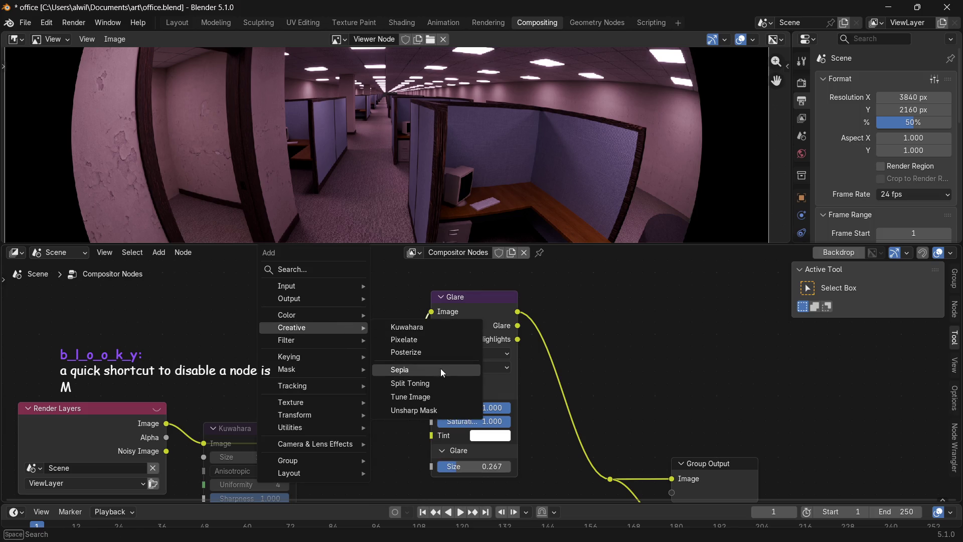
Insert a Sepia node on the Posterize-to-Glare link.
{"action": "left_click", "coordinate": [440, 368]}
{"action": "left_click", "coordinate": [424, 338]}
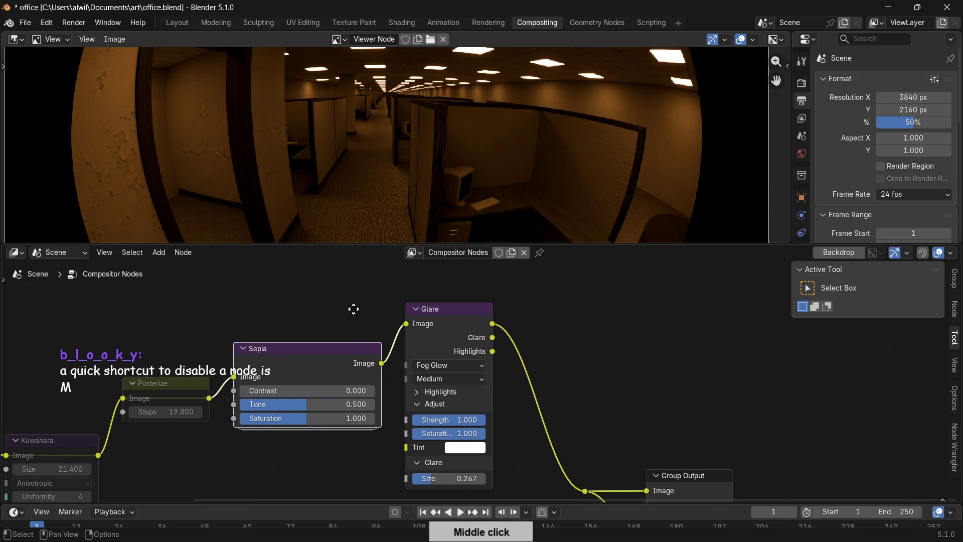
{"action": "middle_click_drag", "start_coordinate": [556, 300], "coordinate": [348, 313]}
Try a strongly negative Sepia Contrast, then reset it to zero.
{"action": "left_click", "coordinate": [261, 392]}
{"action": "type", "text": "3"}
{"action": "key", "text": "Return"}
{"action": "left_click_drag", "start_coordinate": [294, 396], "coordinate": [249, 393]}
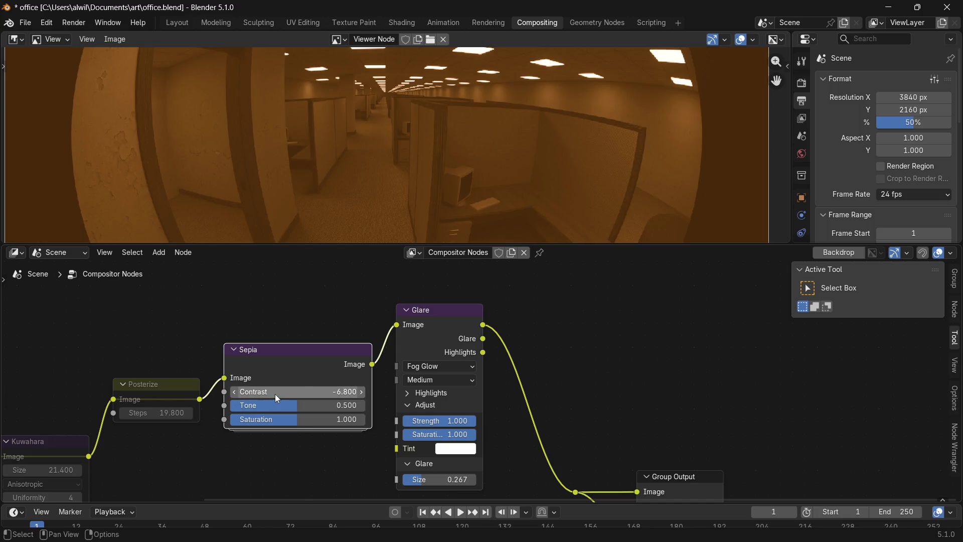
{"action": "right_click", "coordinate": [275, 391]}
{"action": "left_click", "coordinate": [247, 461]}
Raise Sepia Tone and lower Saturation, then delete the Sepia node.
{"action": "mouse_move", "coordinate": [292, 404]}
{"action": "left_mouse_down"}
{"action": "mouse_move", "coordinate": [311, 406]}
{"action": "mouse_move", "coordinate": [265, 405]}
{"action": "left_mouse_up"}
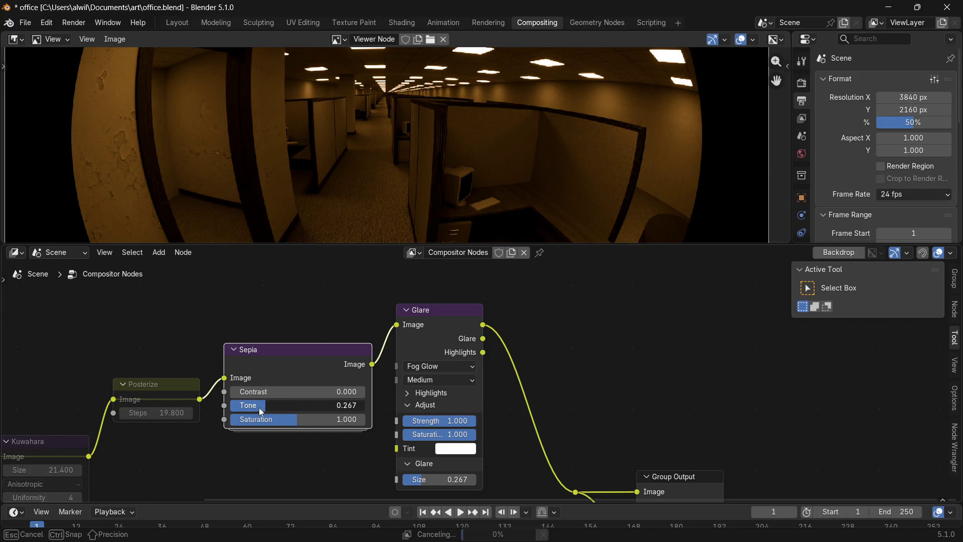
{"action": "left_click_drag", "start_coordinate": [343, 410], "coordinate": [356, 405]}
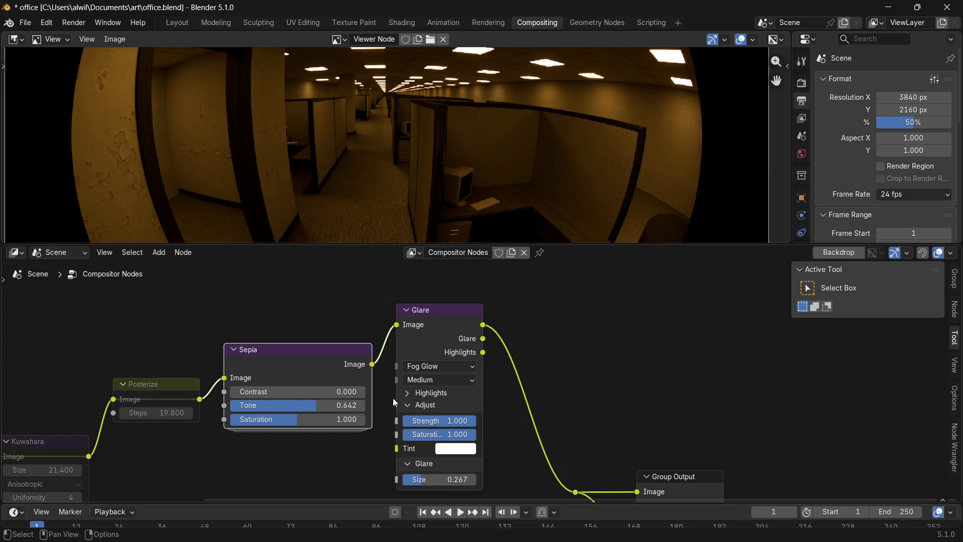
{"action": "left_click_drag", "start_coordinate": [294, 423], "coordinate": [281, 419]}
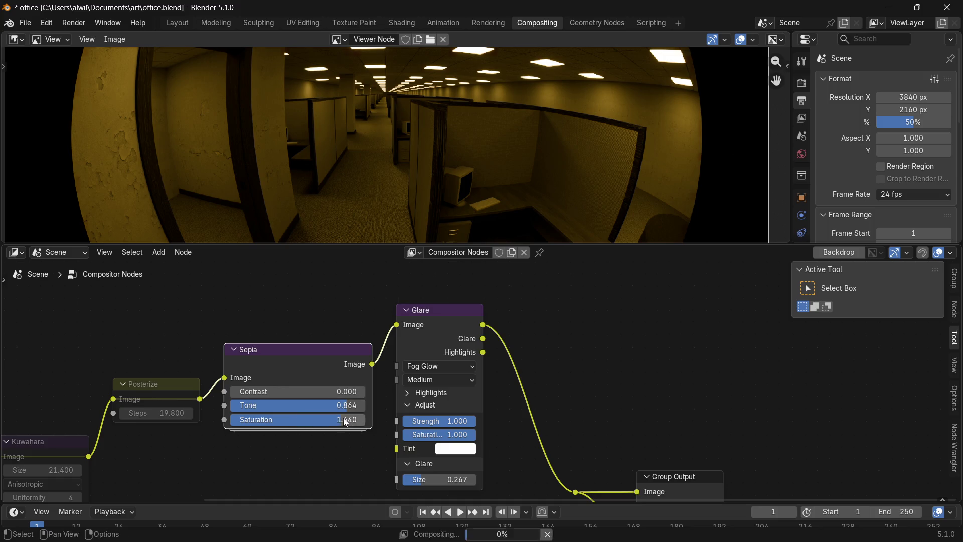
{"action": "right_click", "coordinate": [323, 372]}
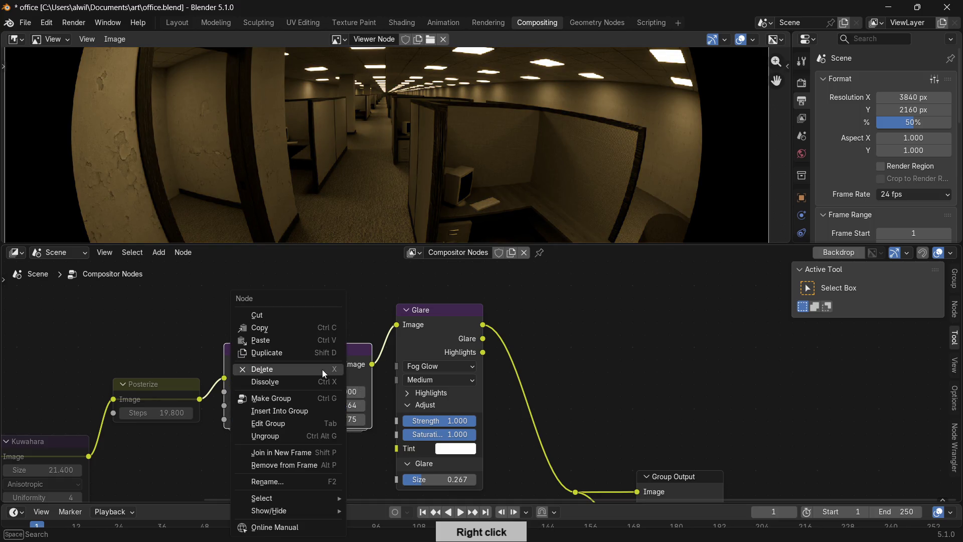
{"action": "left_click", "coordinate": [309, 371]}
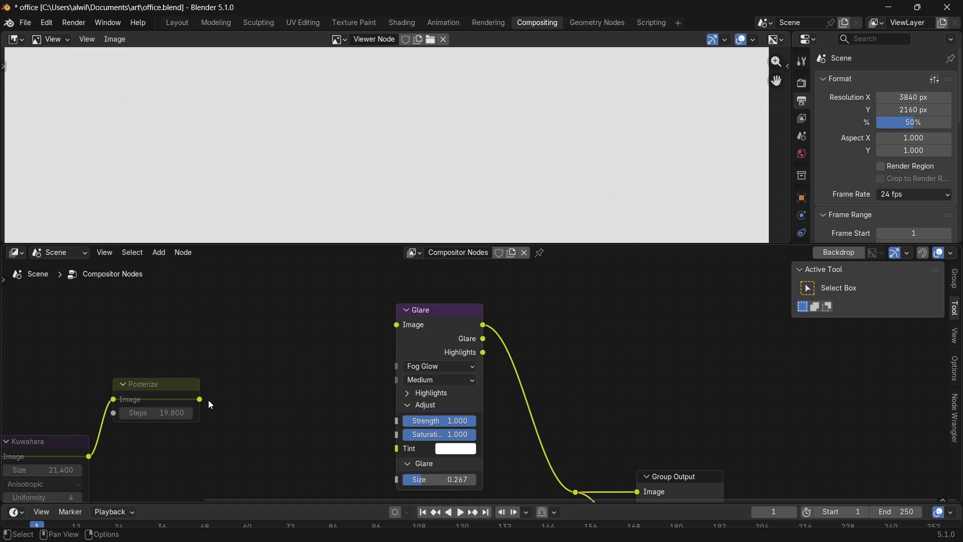
Reconnect Posterize to Glare and insert a Split Toning node on that link.
{"action": "left_click_drag", "start_coordinate": [200, 399], "coordinate": [397, 324]}
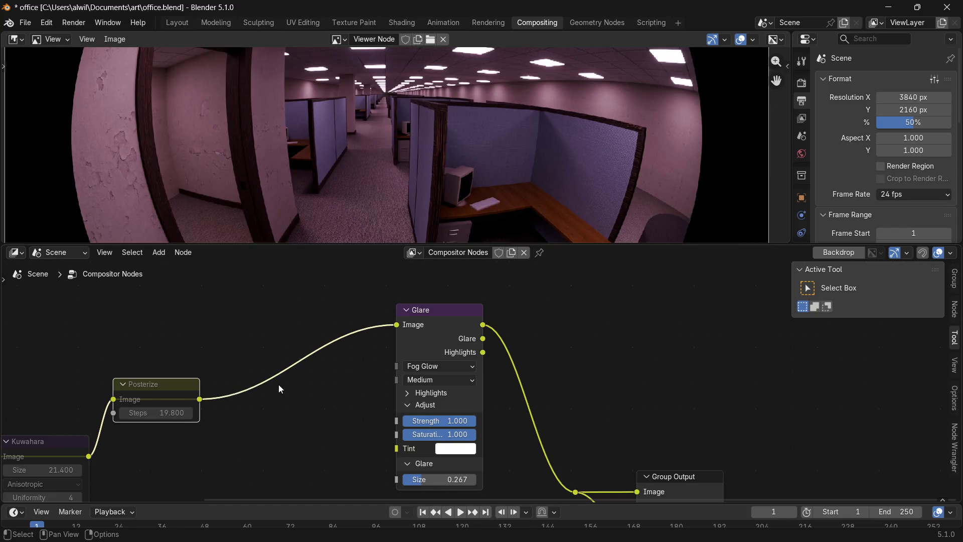
{"action": "key", "text": "shift+a"}
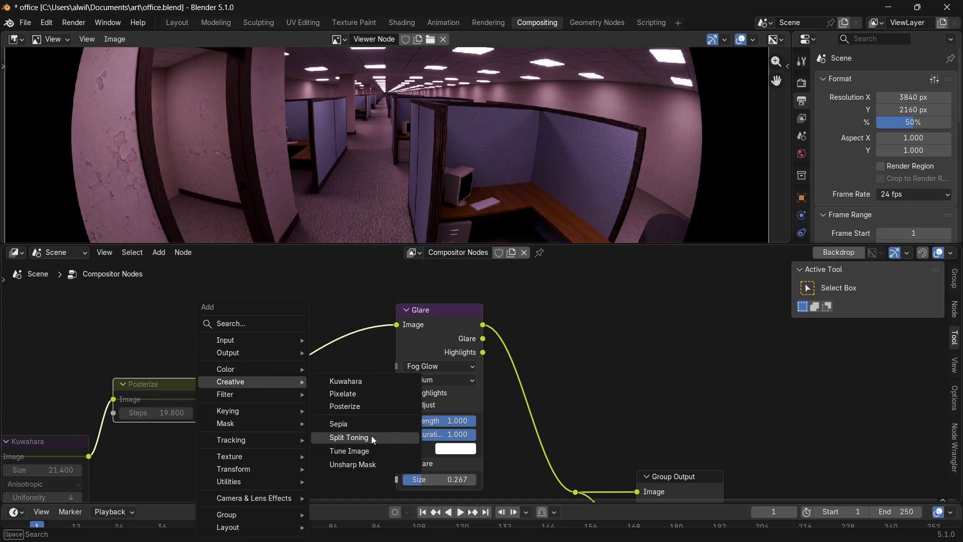
{"action": "left_click", "coordinate": [371, 437]}
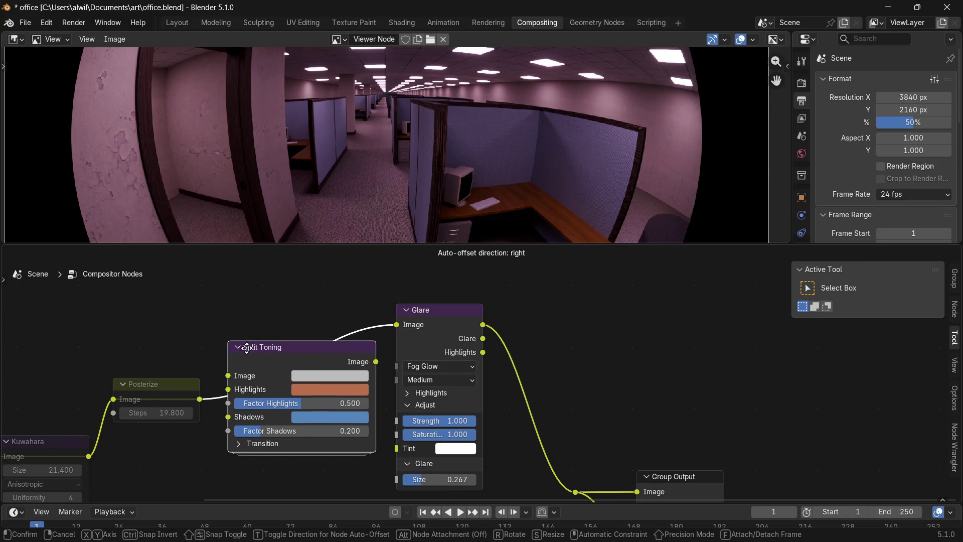
{"action": "left_click", "coordinate": [246, 347]}
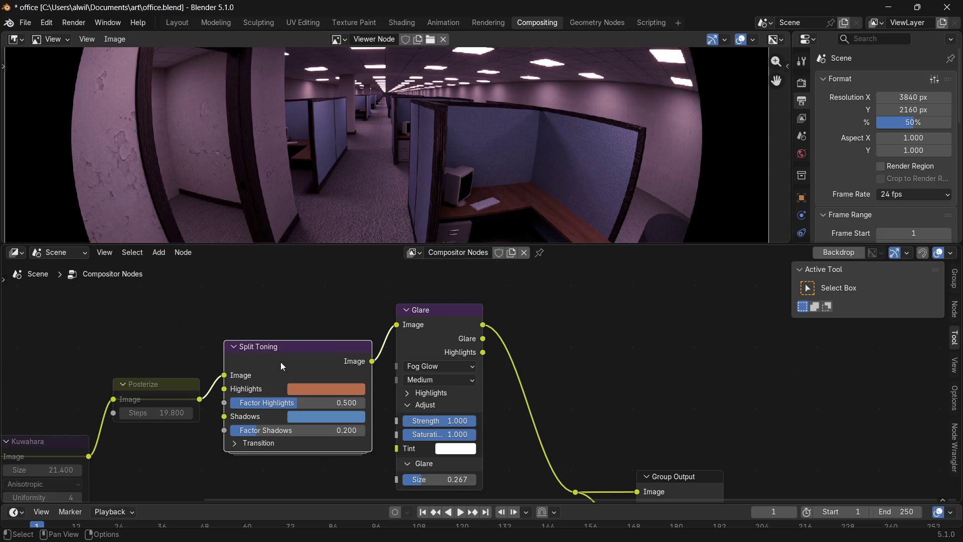
Detach and remove Split Toning so Posterize feeds Glare directly.
{"action": "mouse_move", "coordinate": [225, 376]}
{"action": "left_mouse_down"}
{"action": "mouse_move", "coordinate": [331, 297]}
{"action": "mouse_move", "coordinate": [396, 324]}
{"action": "left_mouse_up"}
{"action": "right_click", "coordinate": [335, 354]}
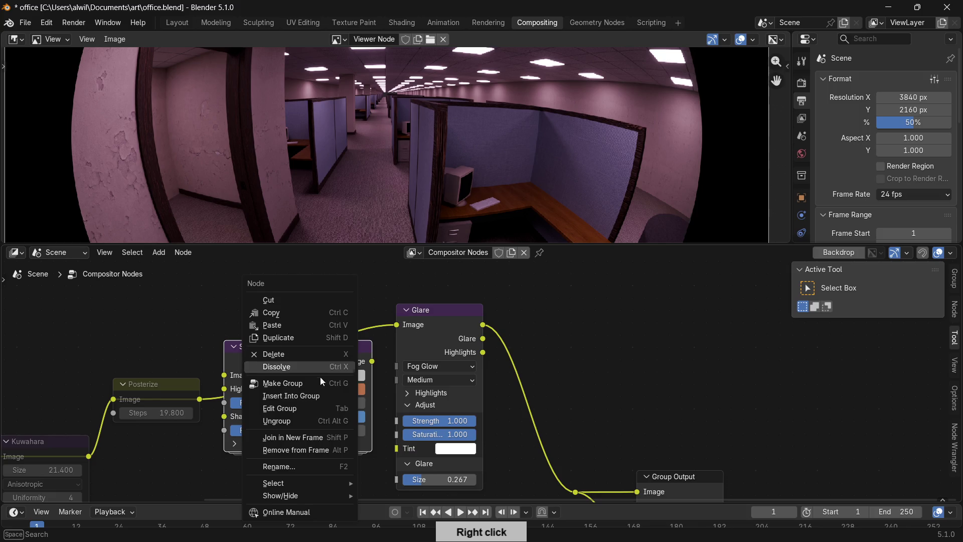
{"action": "left_click", "coordinate": [304, 360]}
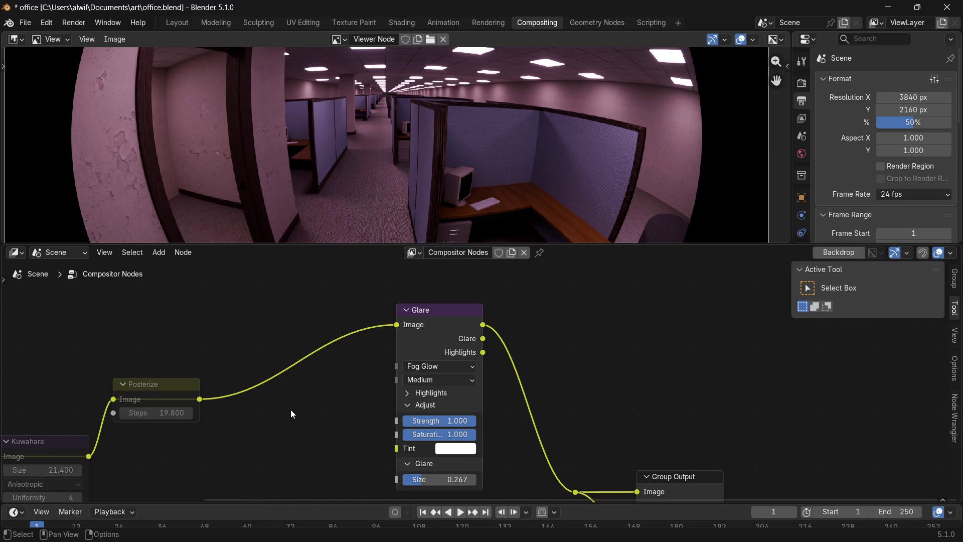
{"action": "key", "text": "shift+a"}
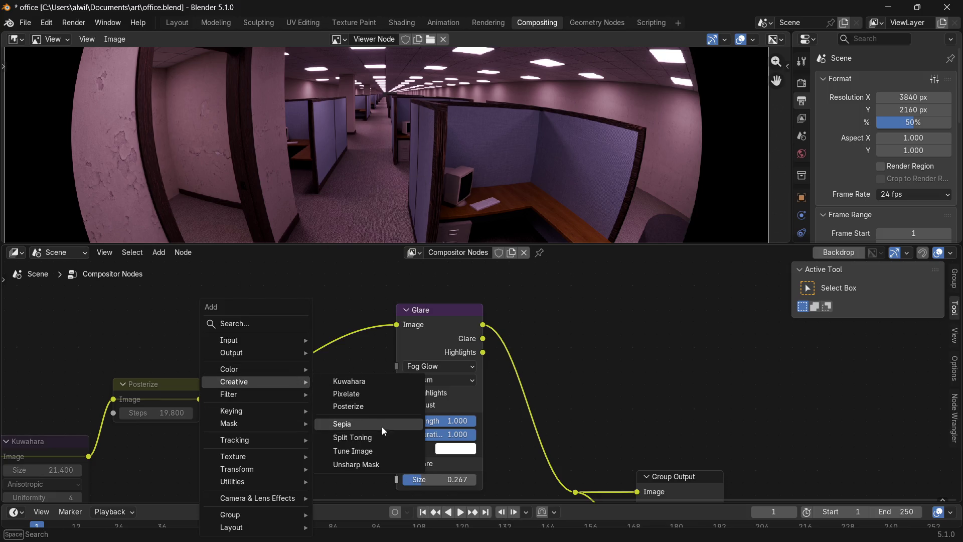
Try a Tune Image node with Contrast 5 between Posterize and Glare, then delete it.
{"action": "left_click", "coordinate": [378, 448]}
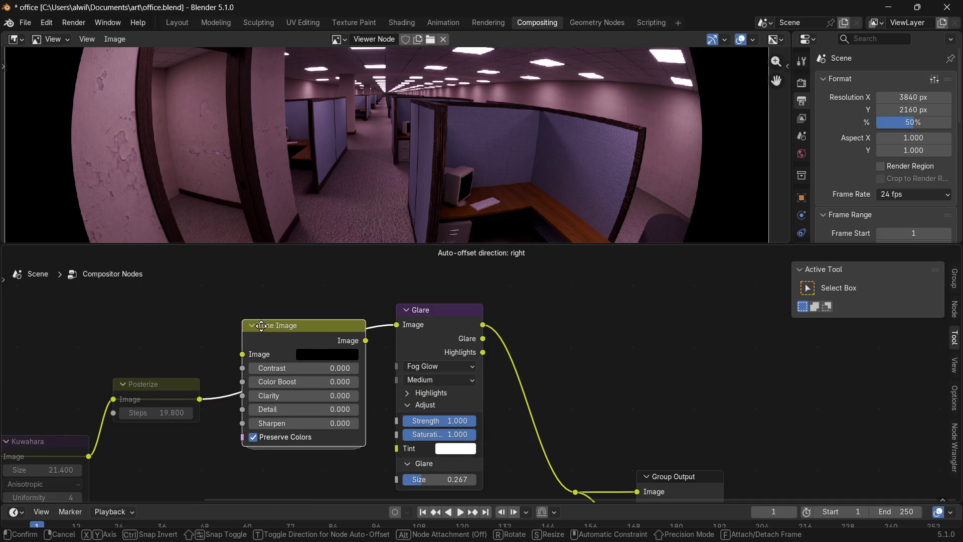
{"action": "left_click", "coordinate": [260, 329]}
{"action": "mouse_move", "coordinate": [291, 371]}
{"action": "left_mouse_down"}
{"action": "mouse_move", "coordinate": [325, 372]}
{"action": "mouse_move", "coordinate": [331, 386]}
{"action": "mouse_move", "coordinate": [302, 413]}
{"action": "mouse_move", "coordinate": [312, 427]}
{"action": "left_mouse_up"}
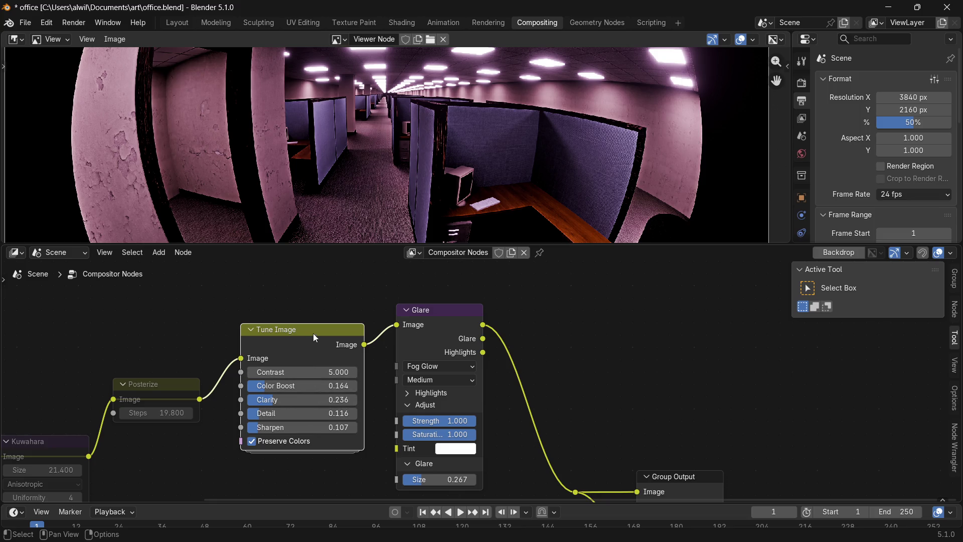
{"action": "mouse_move", "coordinate": [241, 358]}
{"action": "left_mouse_down"}
{"action": "mouse_move", "coordinate": [253, 322]}
{"action": "mouse_move", "coordinate": [293, 377]}
{"action": "left_mouse_up"}
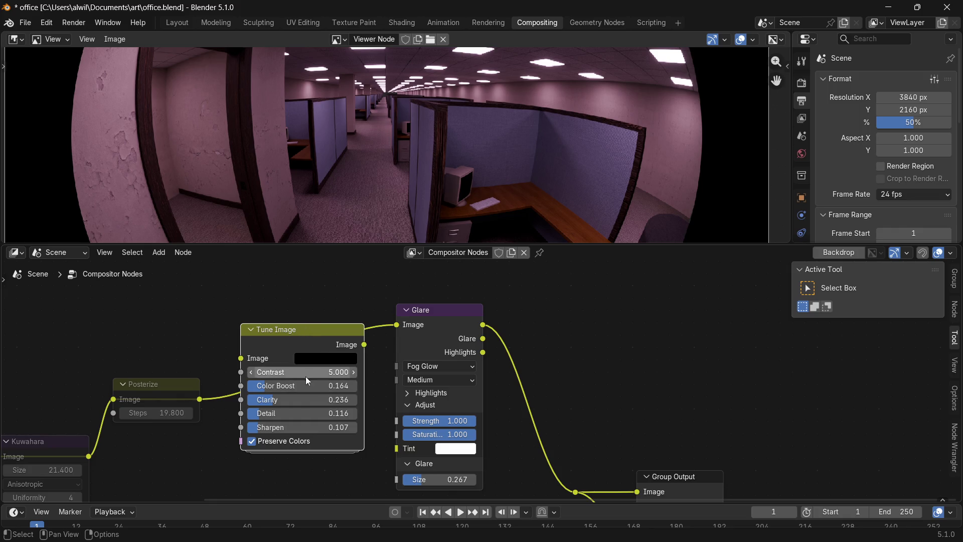
{"action": "key", "text": "ctrl+x"}
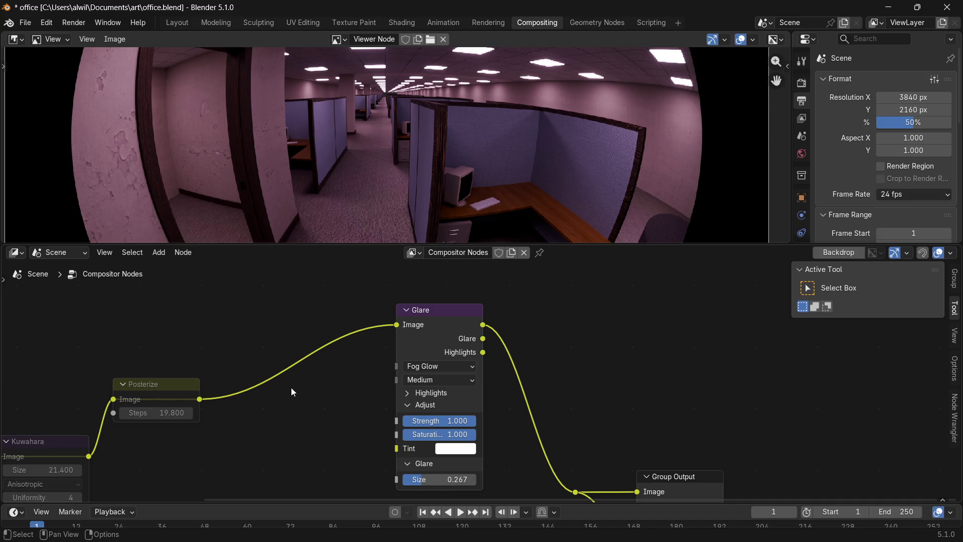
{"action": "key", "text": "shift+a"}
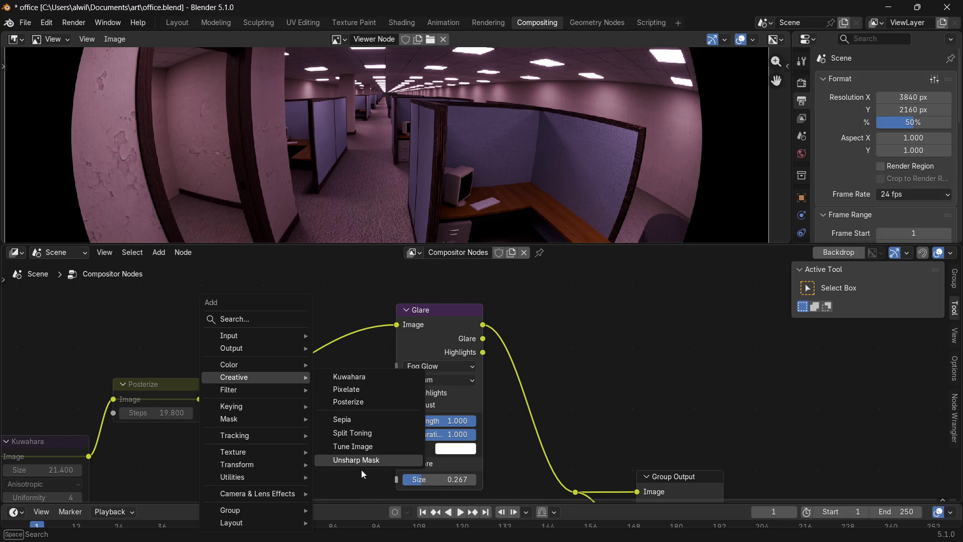
Insert an Unsharp Mask between Posterize and Glare with Radius 14.6, Threshold 1 and Factor 0.7.
{"action": "left_click", "coordinate": [361, 461]}
{"action": "left_click", "coordinate": [256, 345]}
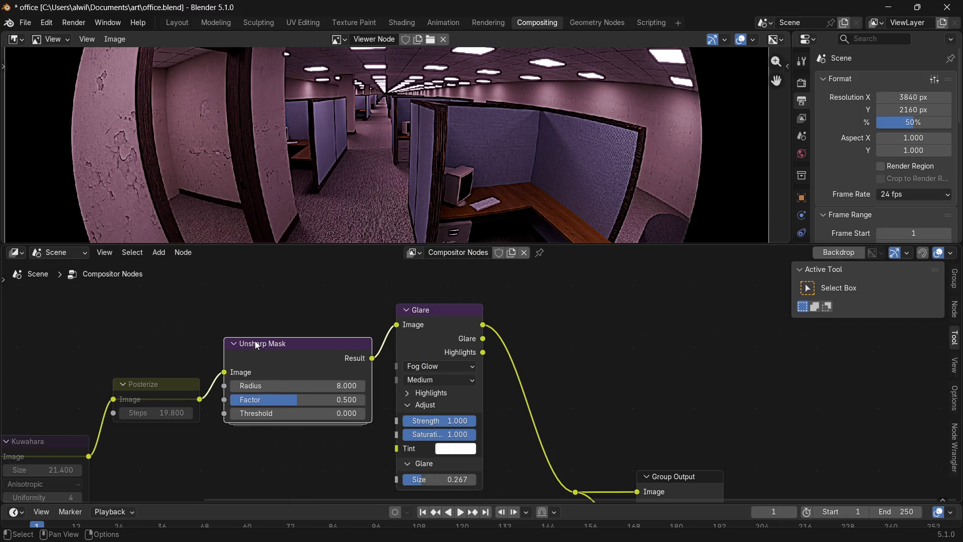
{"action": "mouse_move", "coordinate": [272, 380]}
{"action": "left_mouse_down"}
{"action": "mouse_move", "coordinate": [340, 395]}
{"action": "mouse_move", "coordinate": [296, 385]}
{"action": "mouse_move", "coordinate": [322, 414]}
{"action": "left_mouse_up"}
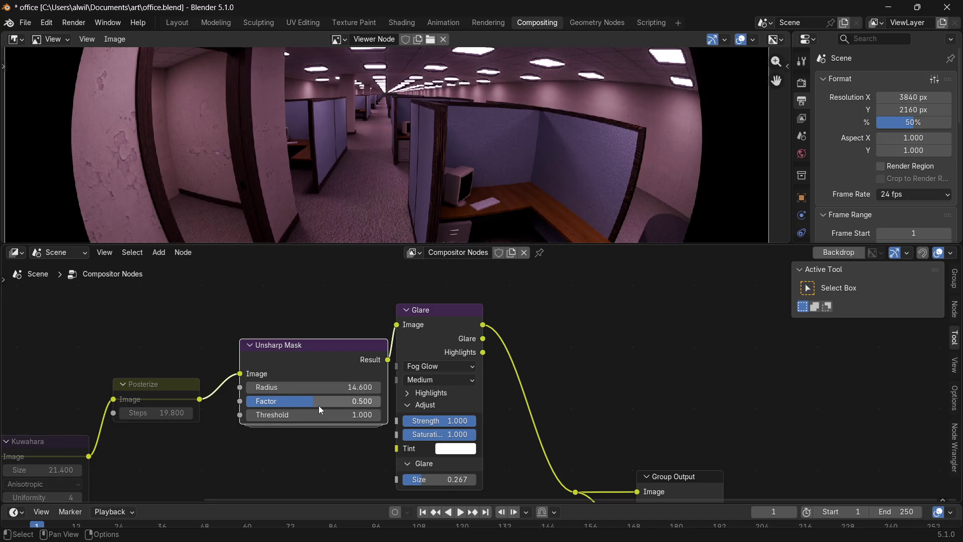
{"action": "left_click", "coordinate": [296, 417]}
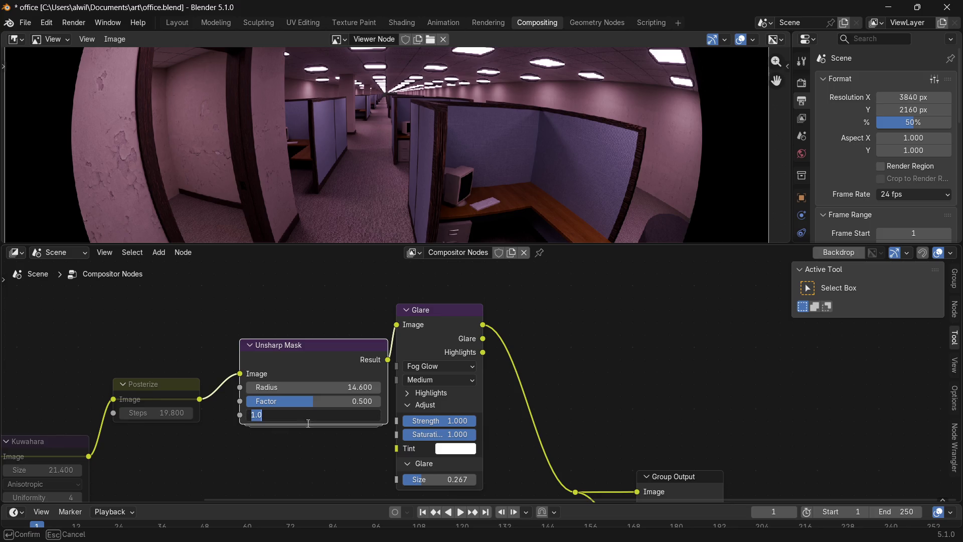
{"action": "key", "text": "Return"}
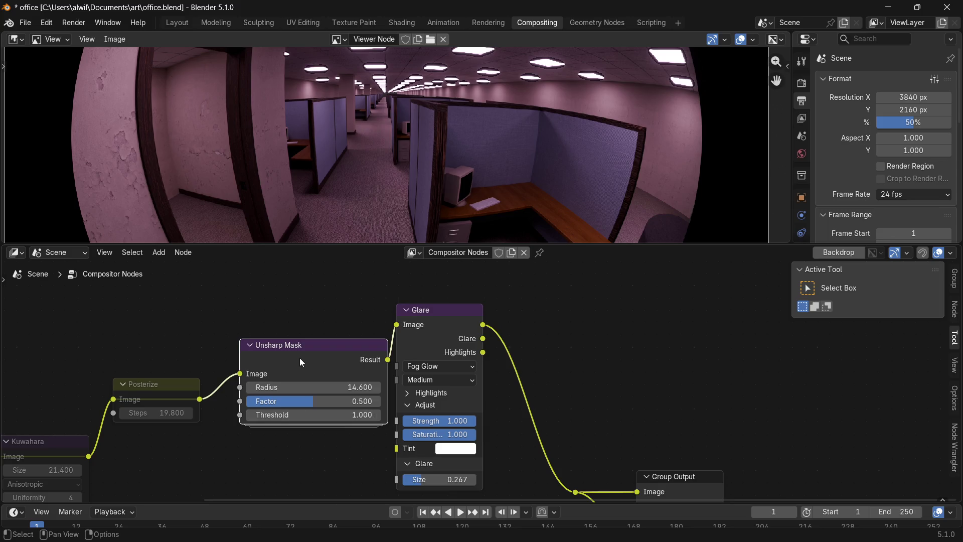
{"action": "mouse_move", "coordinate": [316, 399]}
{"action": "left_mouse_down"}
{"action": "mouse_move", "coordinate": [291, 399]}
{"action": "mouse_move", "coordinate": [339, 408]}
{"action": "left_mouse_up"}
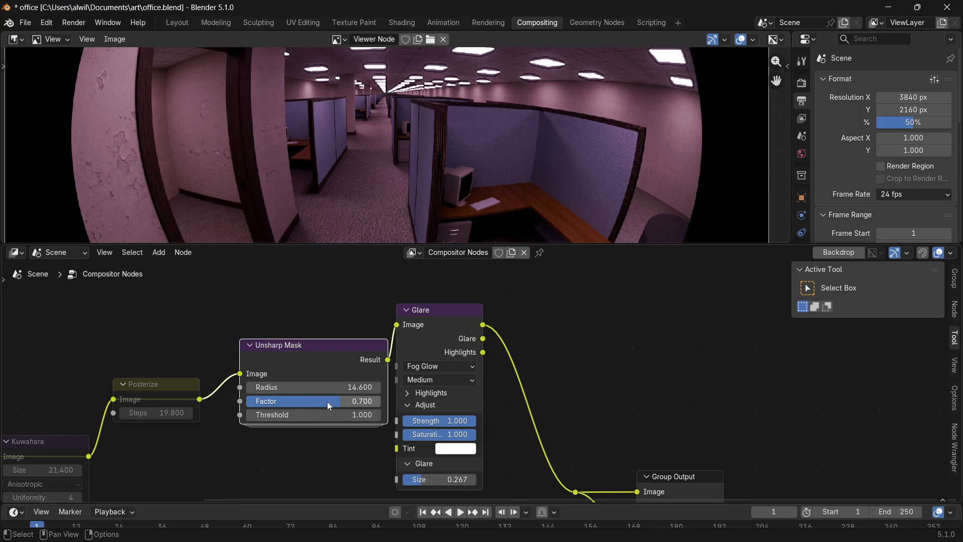
{"action": "right_click", "coordinate": [310, 399]}
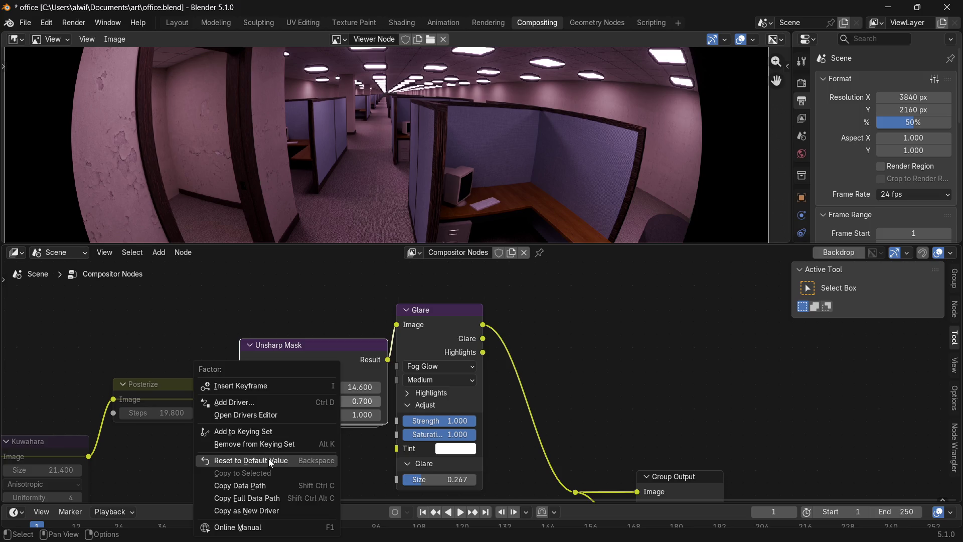
Reset Factor to 0.5, then delete Unsharp Mask and reconnect Posterize to Glare.
{"action": "left_click", "coordinate": [297, 456]}
{"action": "left_click_drag", "start_coordinate": [322, 387], "coordinate": [263, 393]}
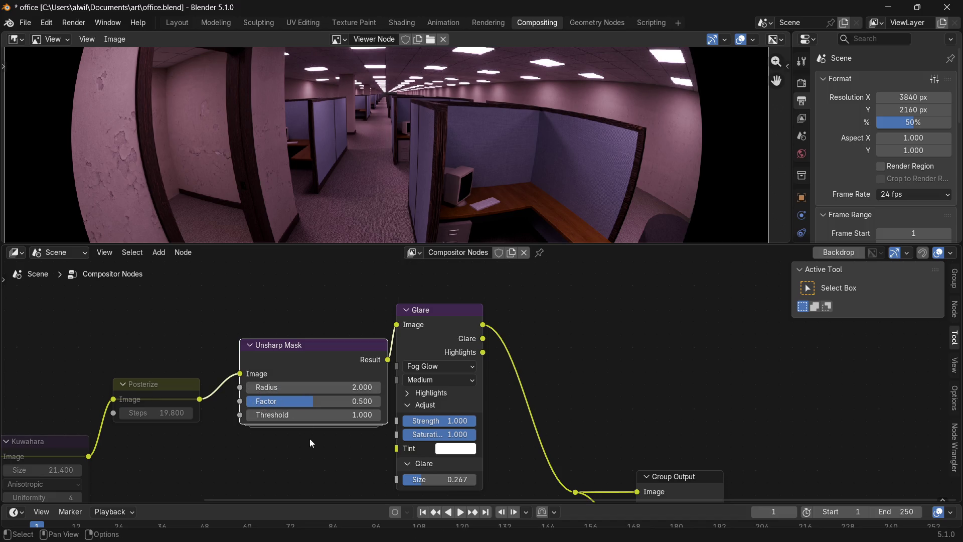
{"action": "key", "text": "x"}
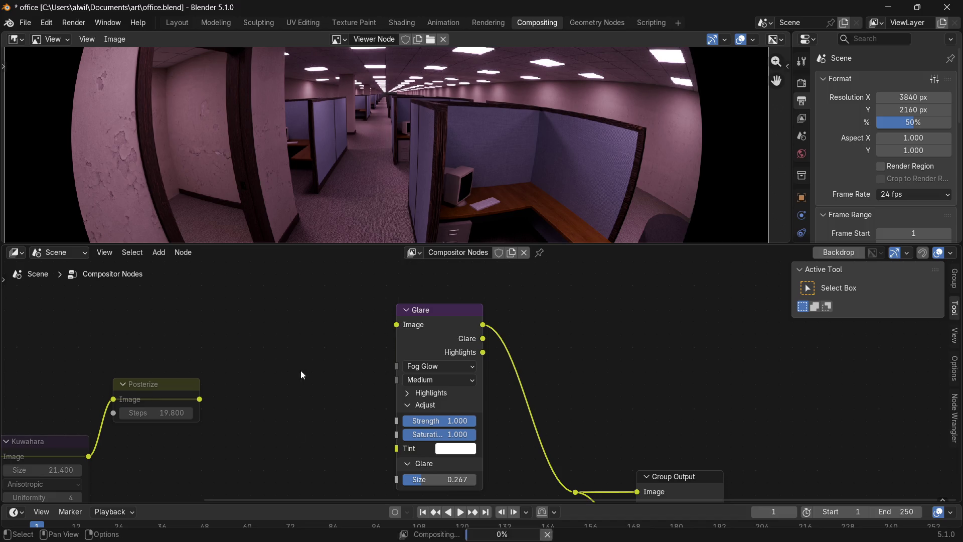
{"action": "left_click_drag", "start_coordinate": [199, 399], "coordinate": [397, 325]}
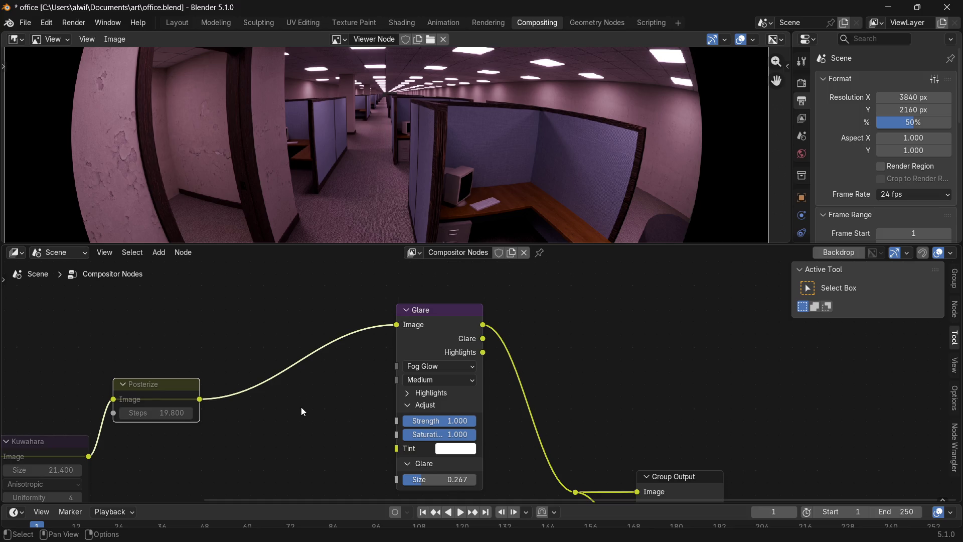
{"action": "key", "text": "shift+a"}
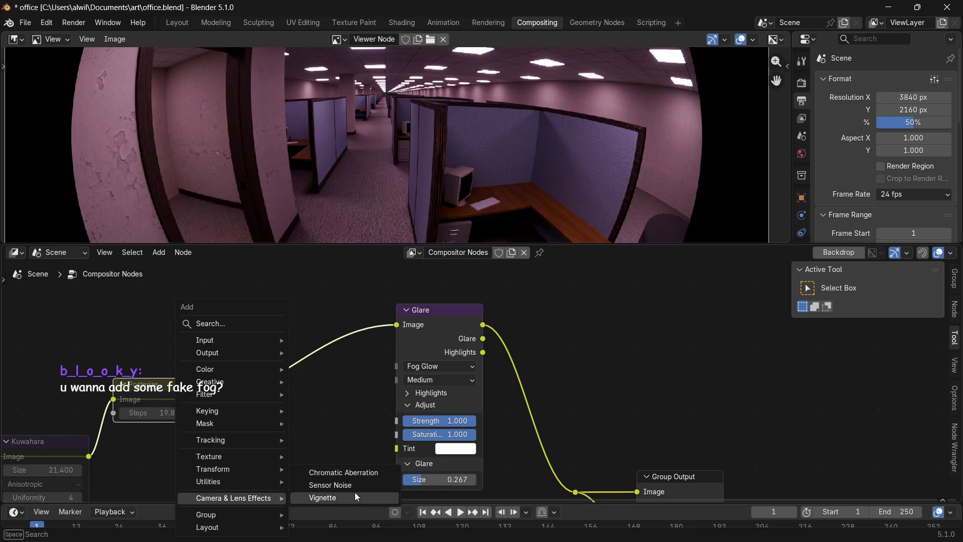
{"action": "mouse_move", "coordinate": [226, 394]}
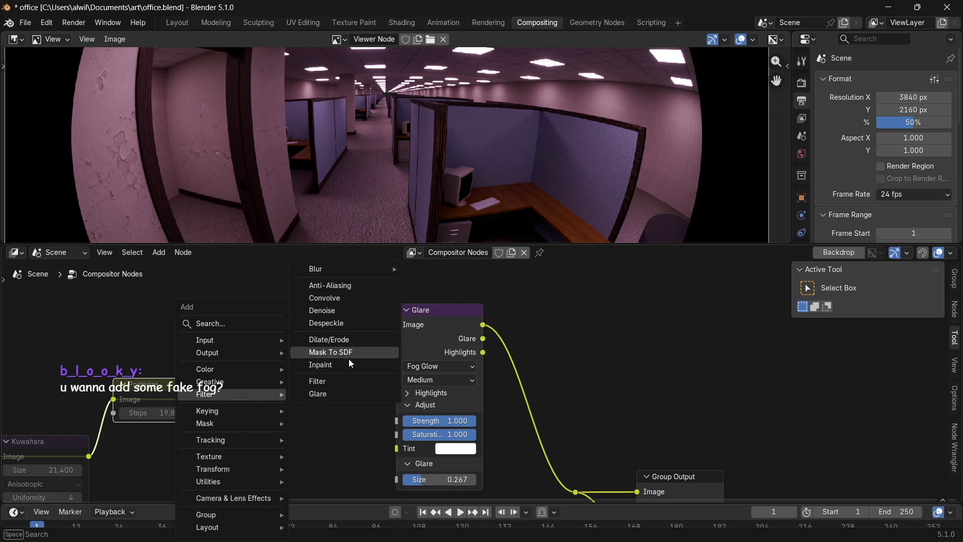
Insert a Denoise node between Posterize and Glare with its prefilter set to None.
{"action": "left_click", "coordinate": [343, 306]}
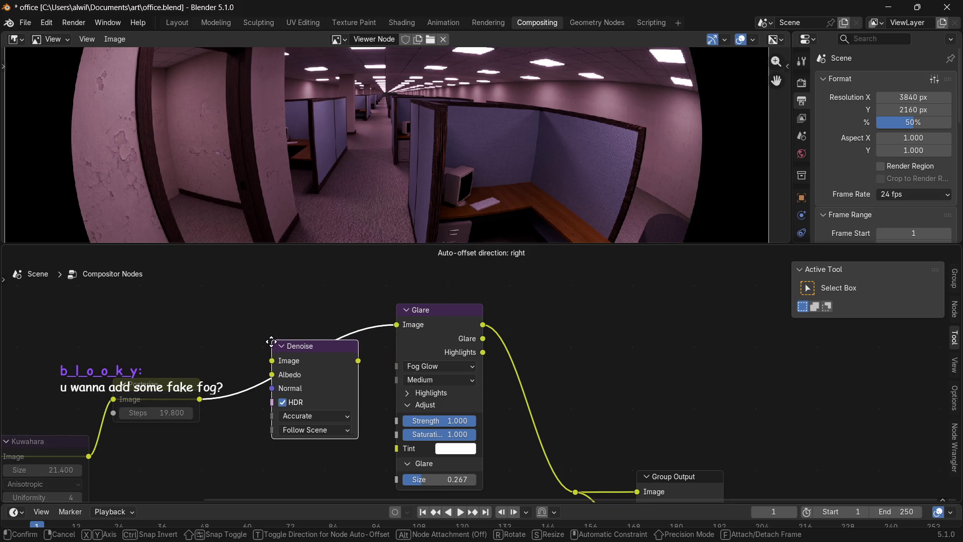
{"action": "left_click", "coordinate": [267, 344]}
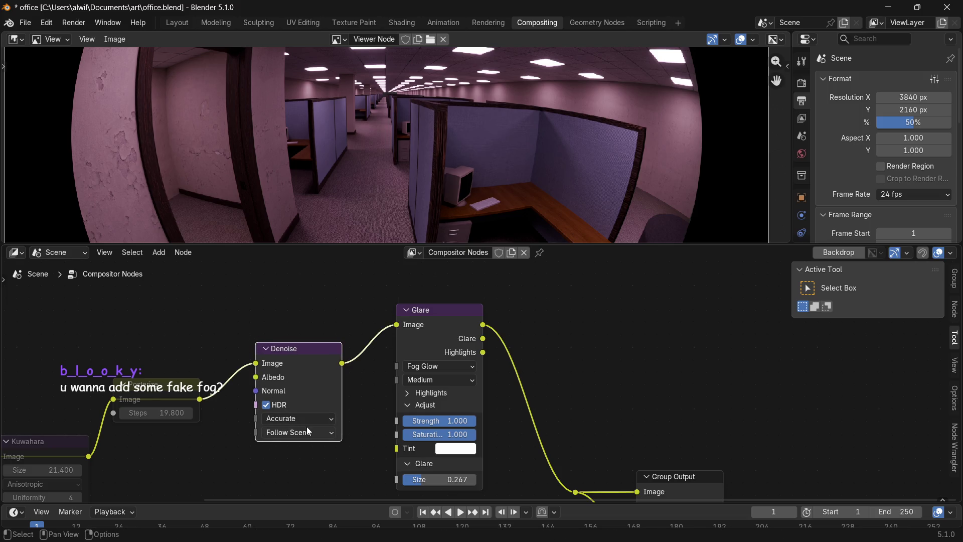
{"action": "left_click", "coordinate": [317, 419]}
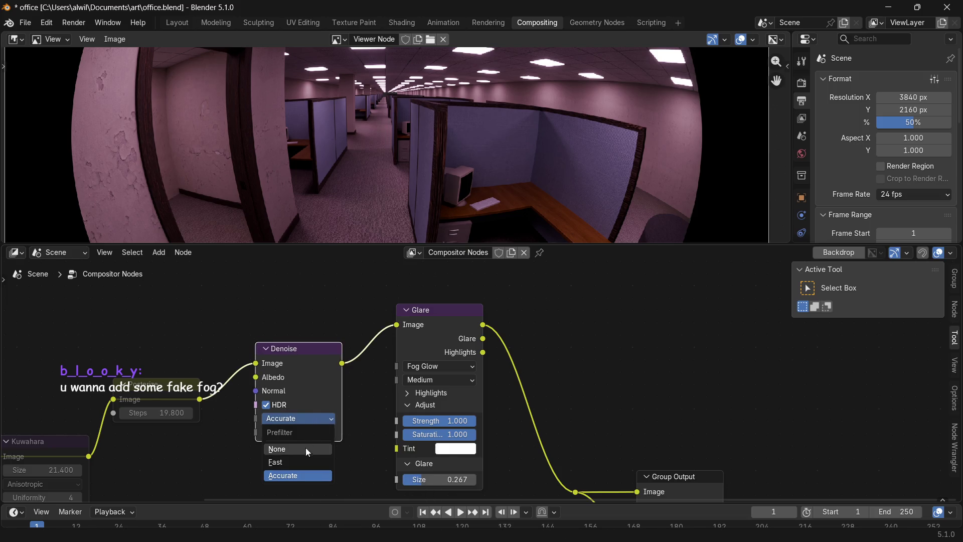
{"action": "left_click", "coordinate": [297, 463]}
{"action": "left_click", "coordinate": [309, 422]}
{"action": "left_click", "coordinate": [309, 450]}
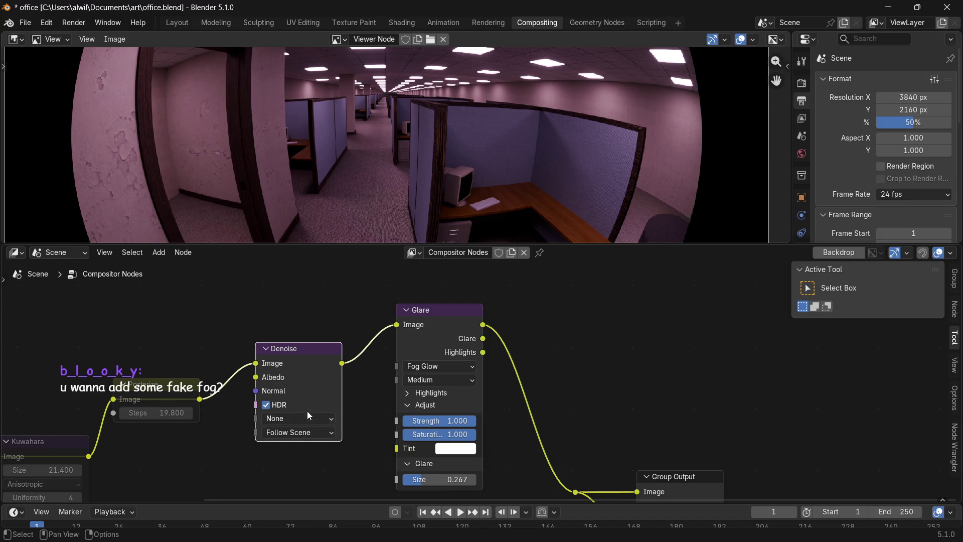
Reconnect Posterize straight to Glare and delete the Denoise node.
{"action": "left_click_drag", "start_coordinate": [200, 399], "coordinate": [396, 325]}
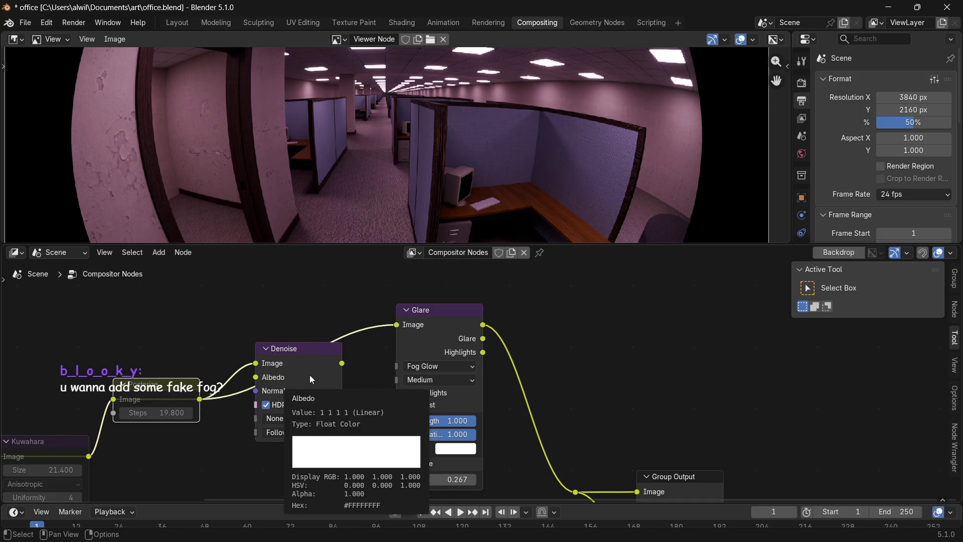
{"action": "left_click", "coordinate": [316, 362]}
{"action": "key", "text": "x"}
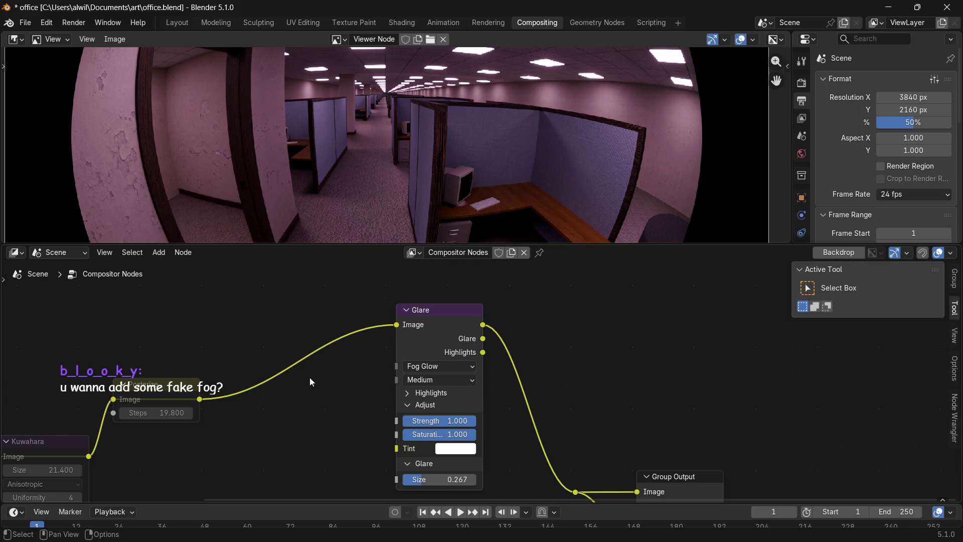
{"action": "middle_click_drag", "start_coordinate": [238, 428], "coordinate": [319, 416]}
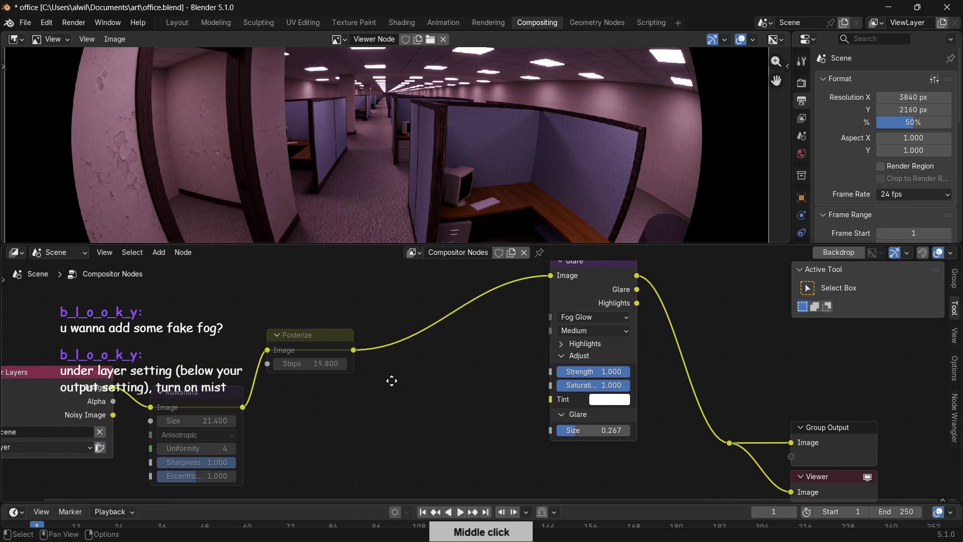
{"action": "left_click", "coordinate": [266, 399]}
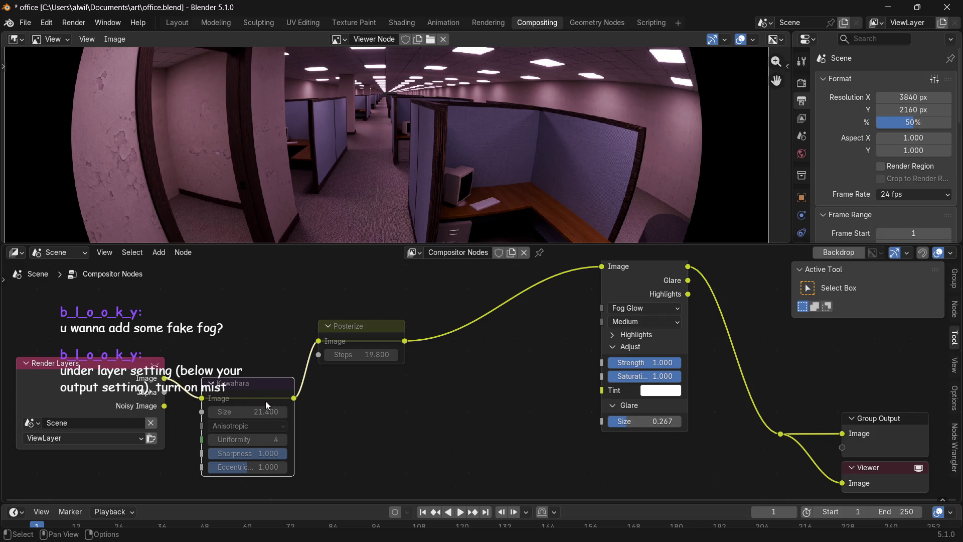
{"action": "key", "text": "x"}
{"action": "left_click", "coordinate": [343, 345]}
{"action": "key", "text": "x"}
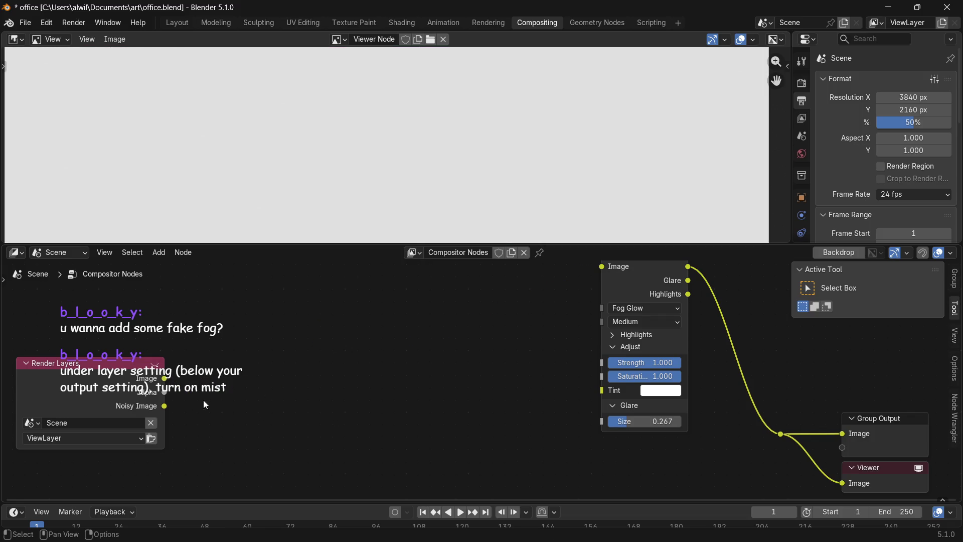
{"action": "mouse_move", "coordinate": [164, 378]}
{"action": "left_mouse_down"}
{"action": "mouse_move", "coordinate": [588, 273]}
{"action": "mouse_move", "coordinate": [600, 279]}
{"action": "left_mouse_up"}
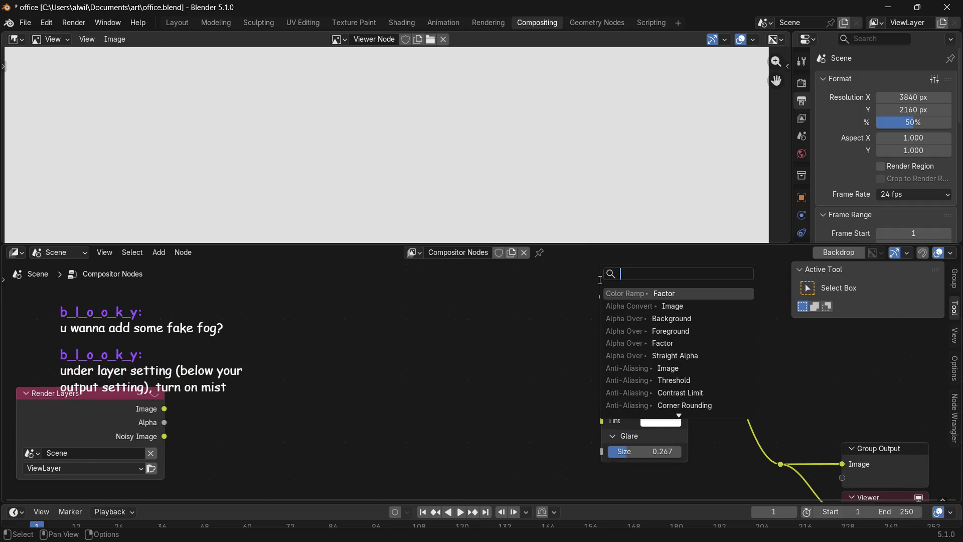
{"action": "left_click_drag", "start_coordinate": [164, 409], "coordinate": [601, 297]}
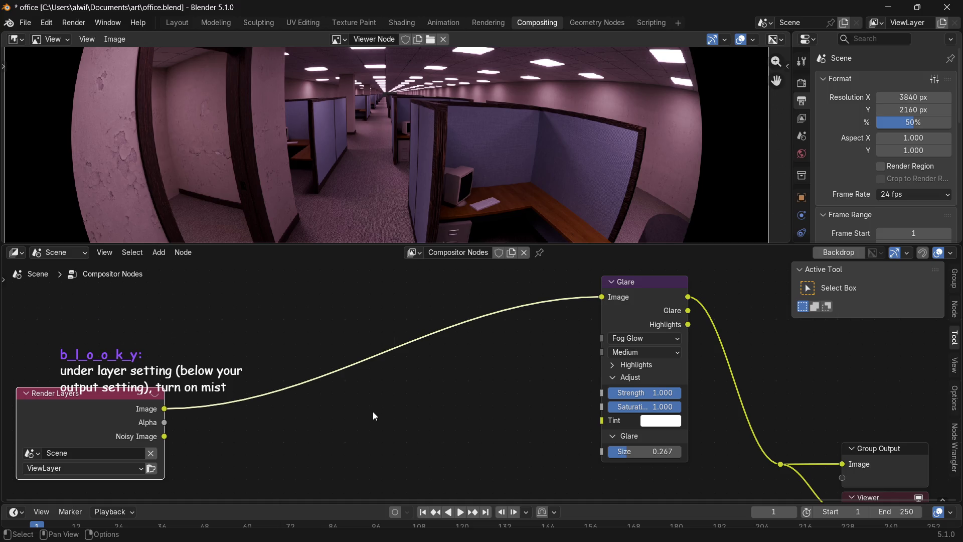
{"action": "key", "text": "shift+a"}
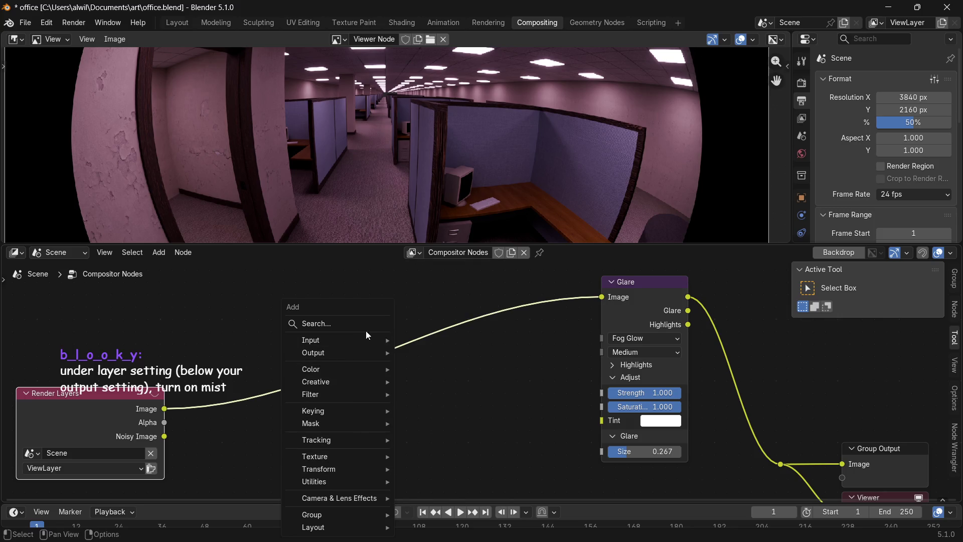
{"action": "key", "text": "Escape"}
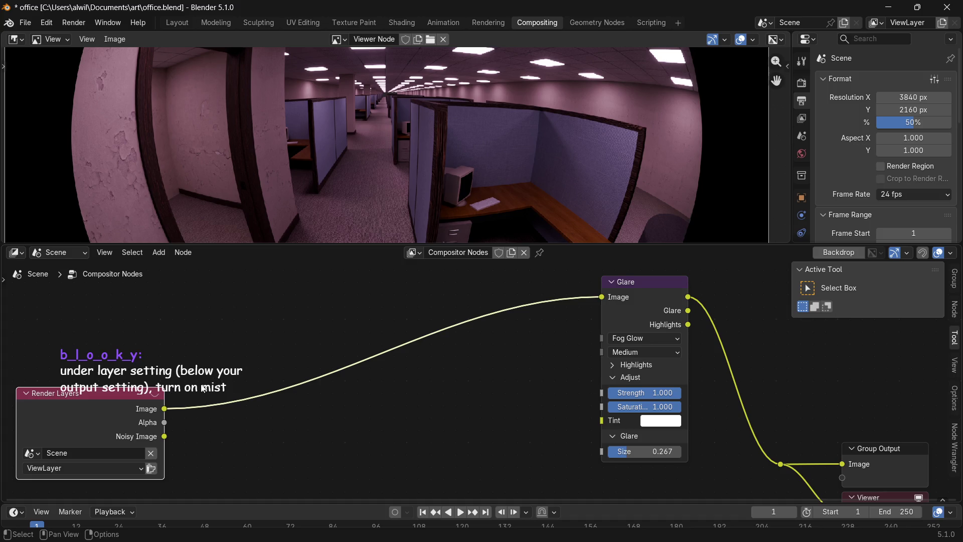
{"action": "mouse_move", "coordinate": [845, 391]}
{"action": "middle_mouse_down"}
{"action": "mouse_move", "coordinate": [696, 333]}
{"action": "mouse_move", "coordinate": [712, 381]}
{"action": "middle_mouse_up"}
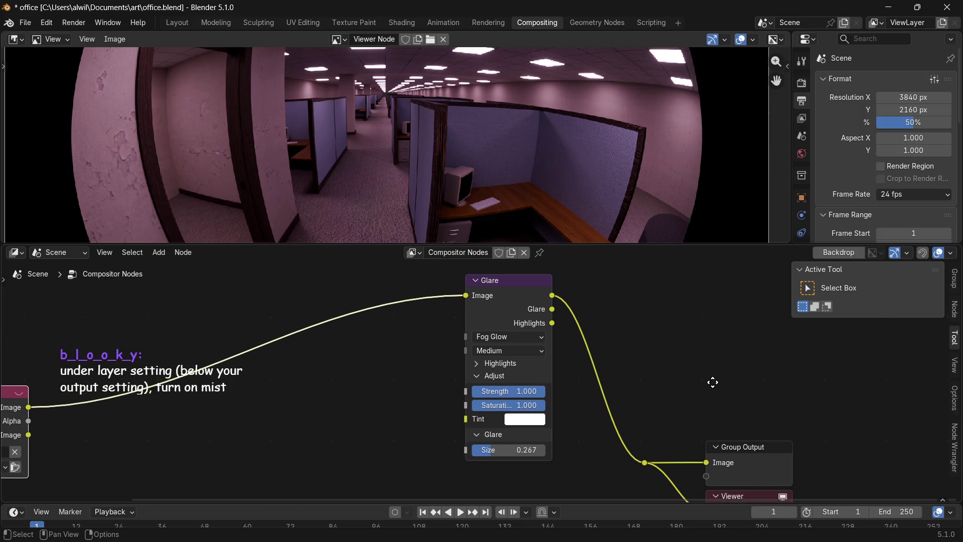
{"action": "middle_click_drag", "start_coordinate": [710, 370], "coordinate": [682, 356]}
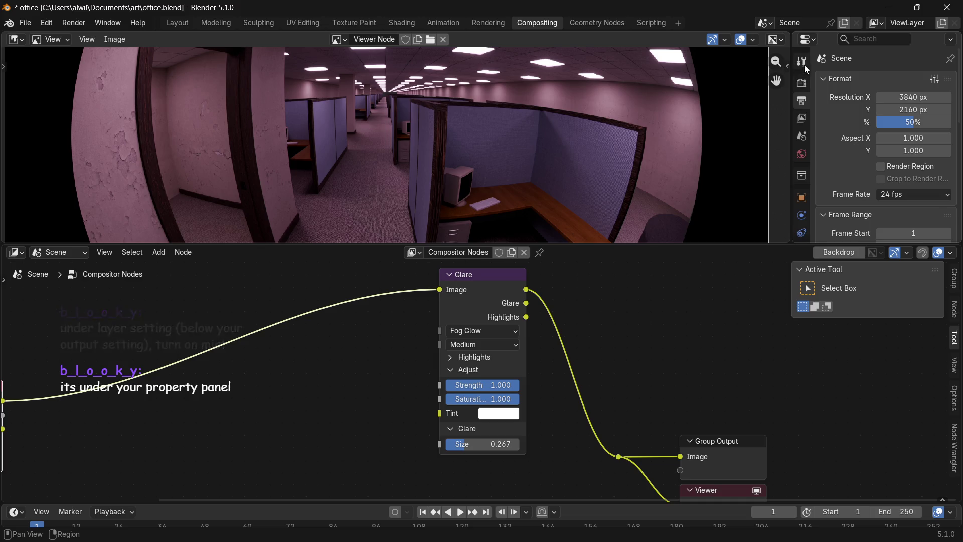
Enable the Mist pass, start and cancel a test render, and return the area to the Compositor.
{"action": "left_click", "coordinate": [802, 119]}
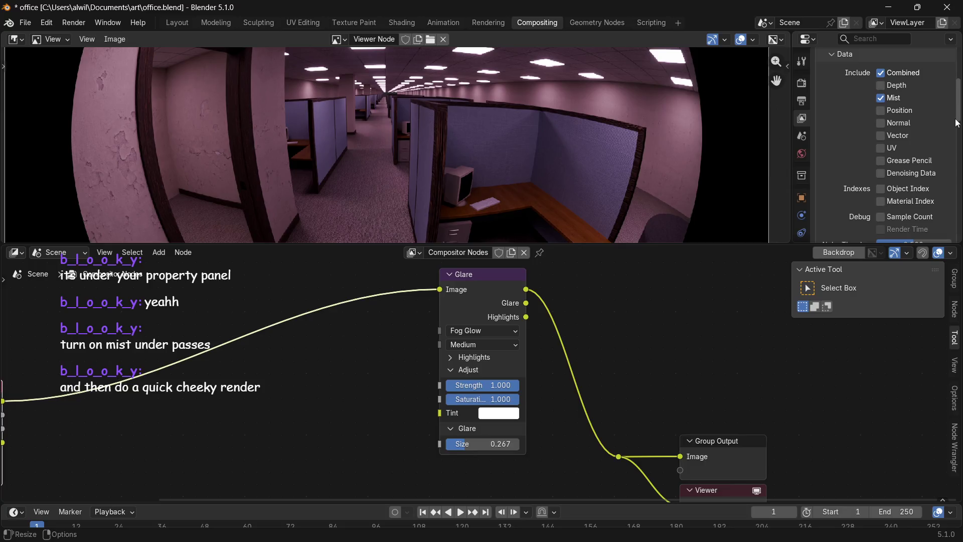
{"action": "scroll", "coordinate": [956, 122], "scroll_direction": "down", "scroll_amount": 1}
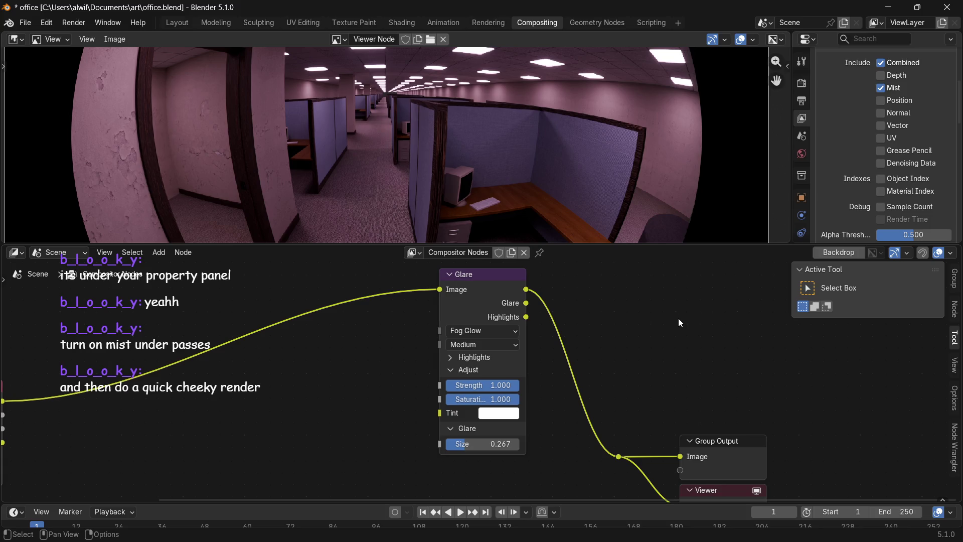
{"action": "key", "text": "F12"}
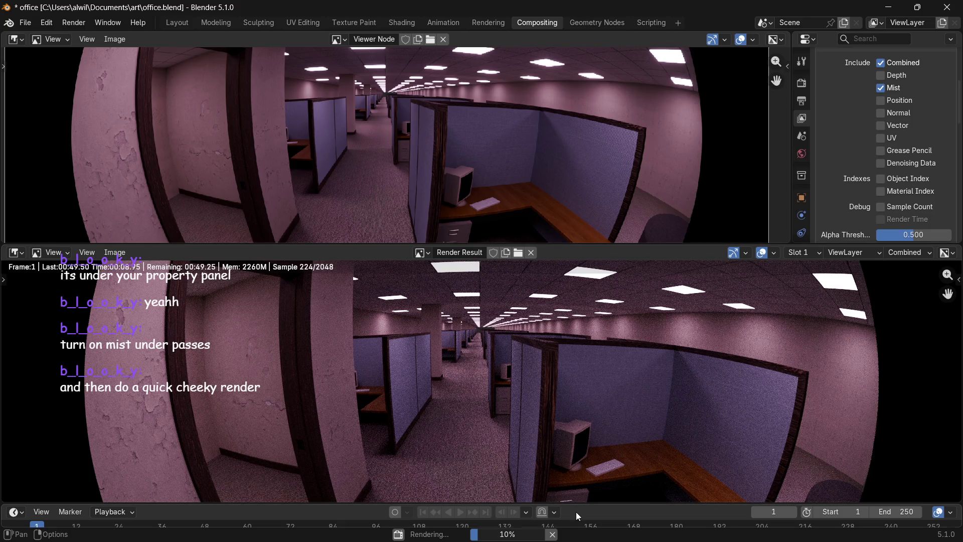
{"action": "left_click", "coordinate": [553, 534]}
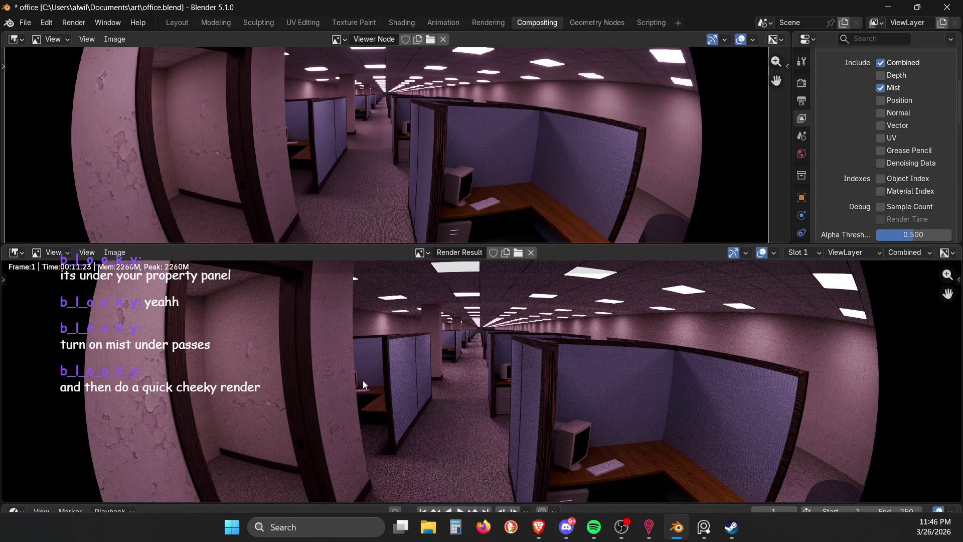
{"action": "left_click", "coordinate": [16, 252]}
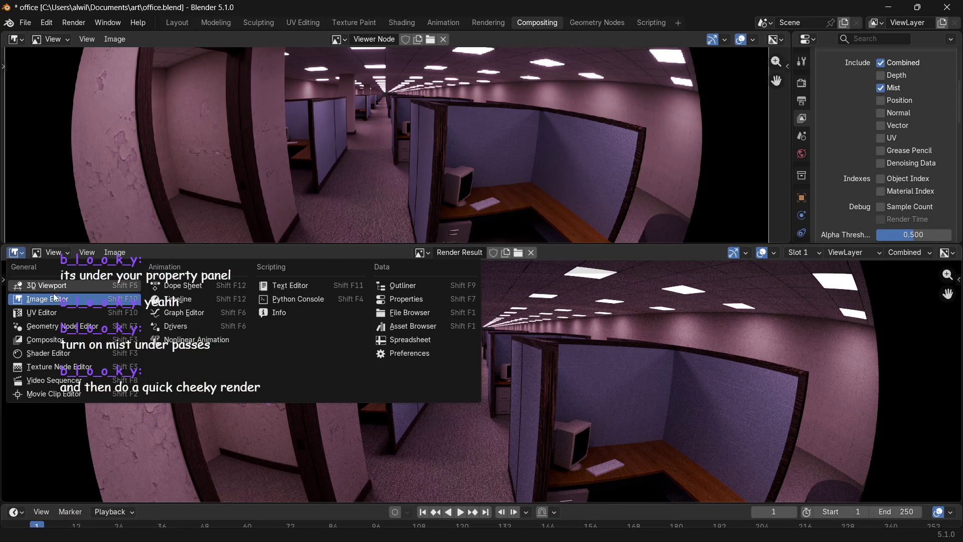
{"action": "left_click", "coordinate": [94, 341]}
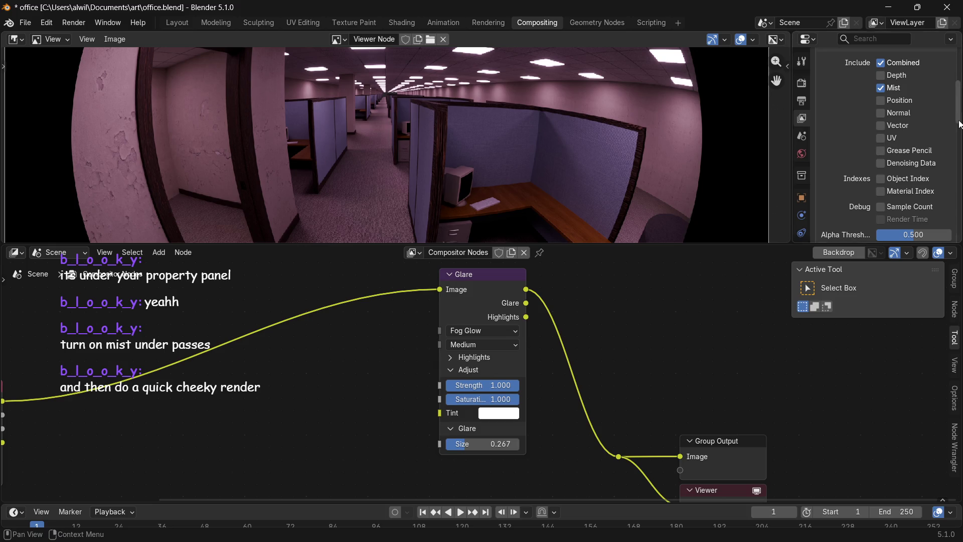
{"action": "scroll", "coordinate": [957, 151], "scroll_direction": "up", "scroll_amount": 1}
{"action": "scroll", "coordinate": [961, 108], "scroll_direction": "up", "scroll_amount": 1}
{"action": "scroll", "coordinate": [962, 108], "scroll_direction": "down", "scroll_amount": 1}
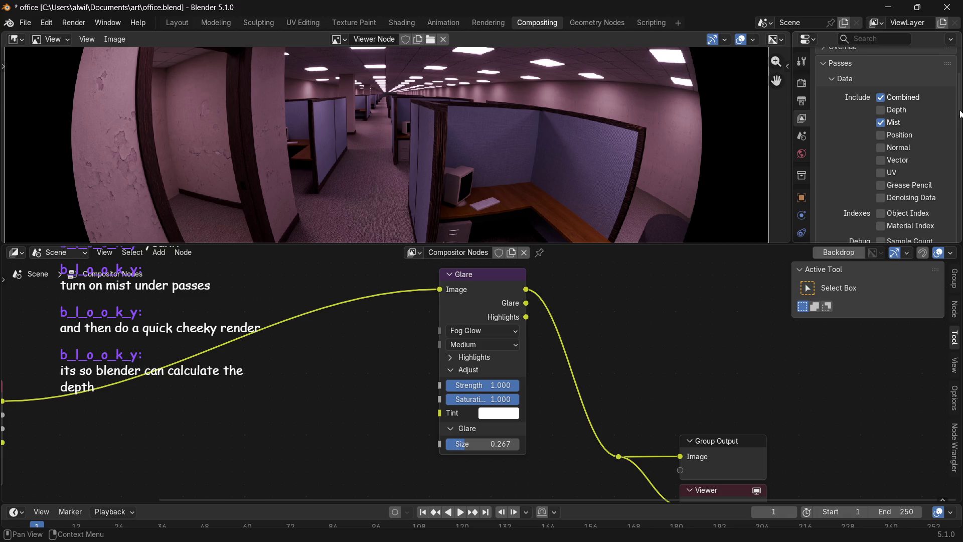
{"action": "scroll", "coordinate": [961, 113], "scroll_direction": "down", "scroll_amount": 1}
{"action": "scroll", "coordinate": [961, 120], "scroll_direction": "down", "scroll_amount": 1}
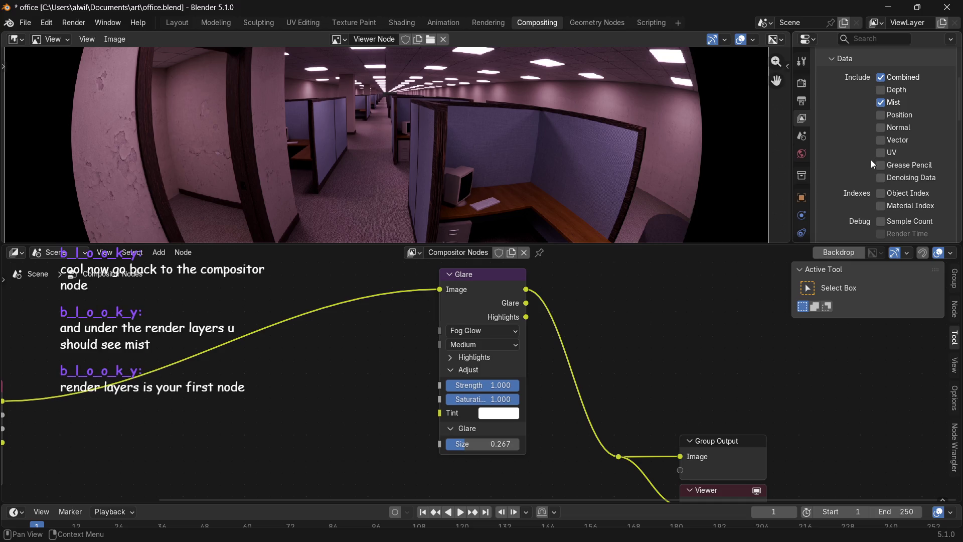
Preview the Mist output through the Glare node, then restore the Image link into Glare.
{"action": "mouse_move", "coordinate": [315, 397]}
{"action": "middle_mouse_down"}
{"action": "mouse_move", "coordinate": [666, 363]}
{"action": "mouse_move", "coordinate": [445, 393]}
{"action": "middle_mouse_up"}
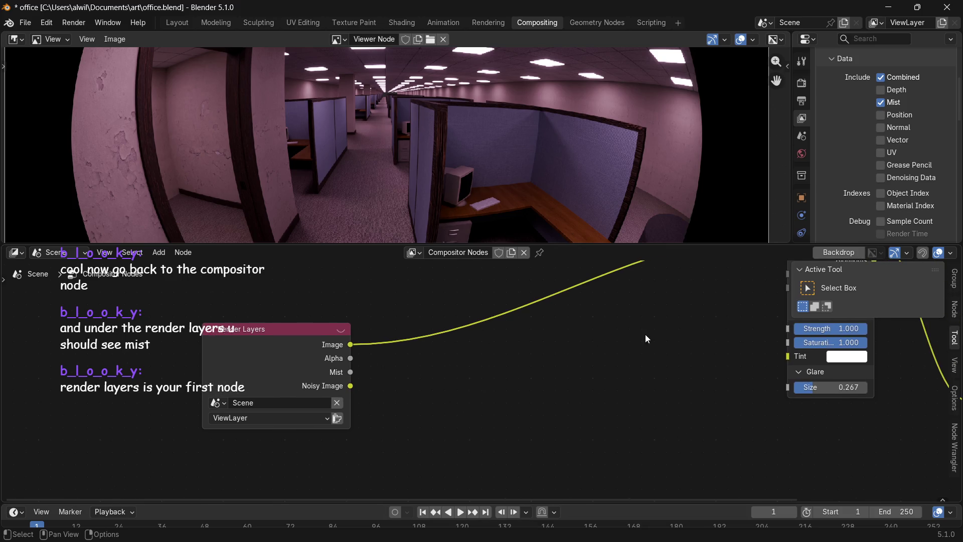
{"action": "middle_click_drag", "start_coordinate": [640, 338], "coordinate": [490, 401]}
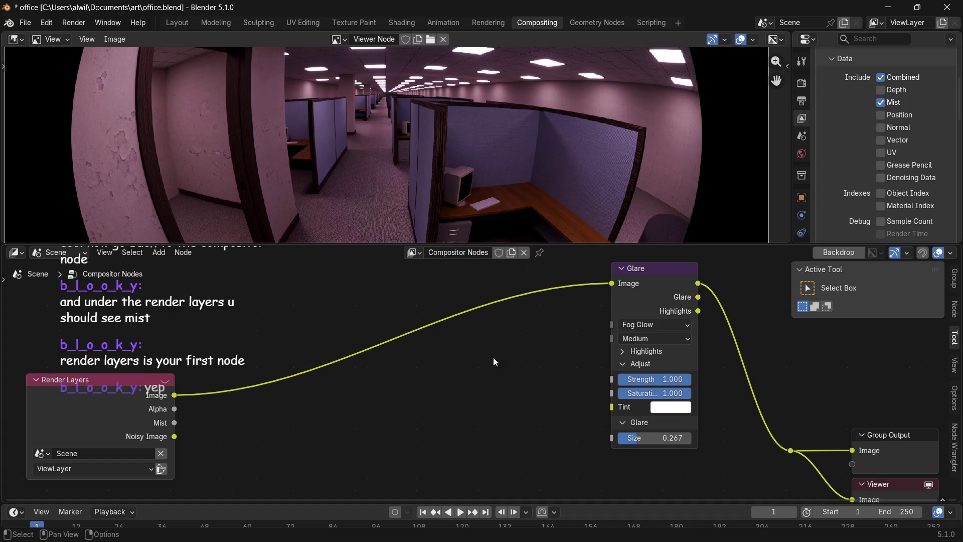
{"action": "left_click_drag", "start_coordinate": [176, 423], "coordinate": [611, 284]}
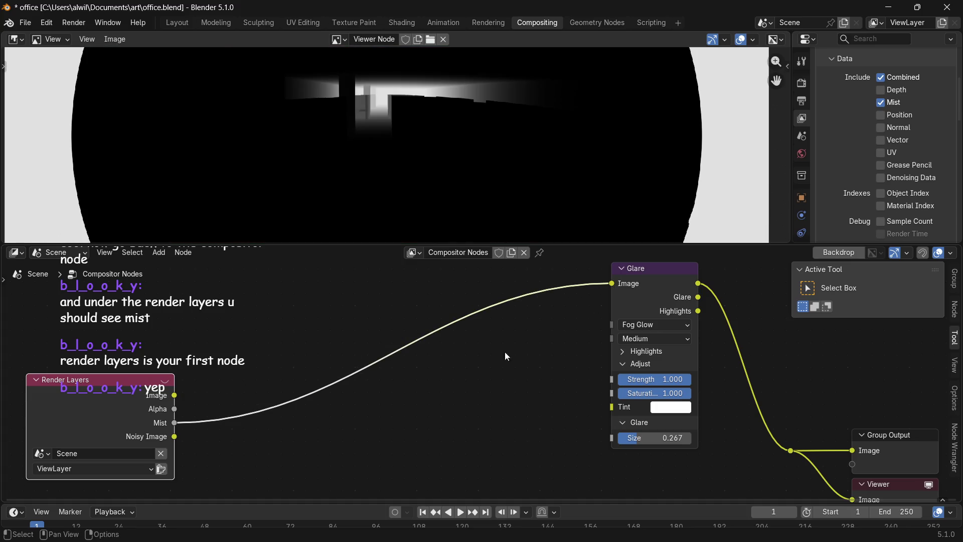
{"action": "left_click_drag", "start_coordinate": [174, 395], "coordinate": [611, 285]}
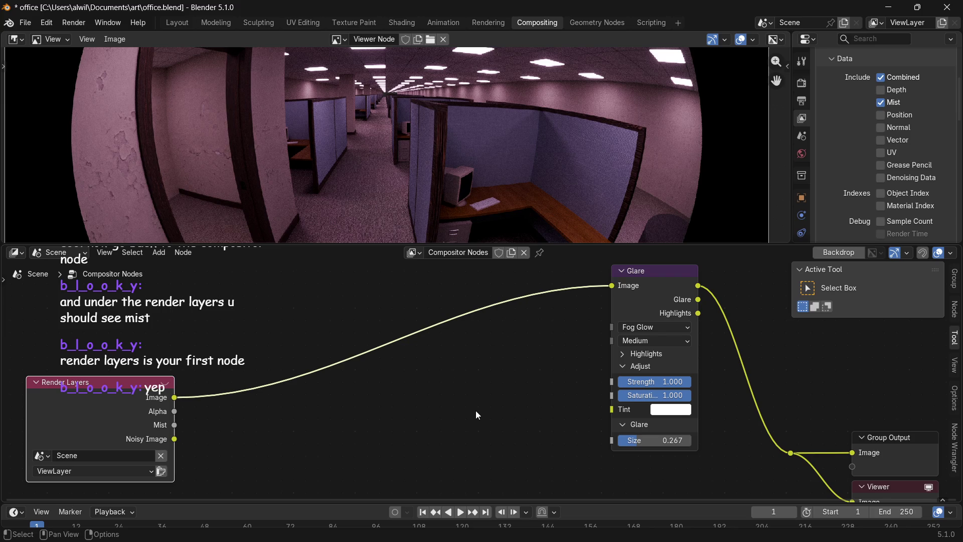
{"action": "mouse_move", "coordinate": [476, 415]}
{"action": "middle_mouse_down"}
{"action": "mouse_move", "coordinate": [335, 362]}
{"action": "mouse_move", "coordinate": [355, 362]}
{"action": "middle_mouse_up"}
{"action": "middle_click_drag", "start_coordinate": [368, 394], "coordinate": [385, 436]}
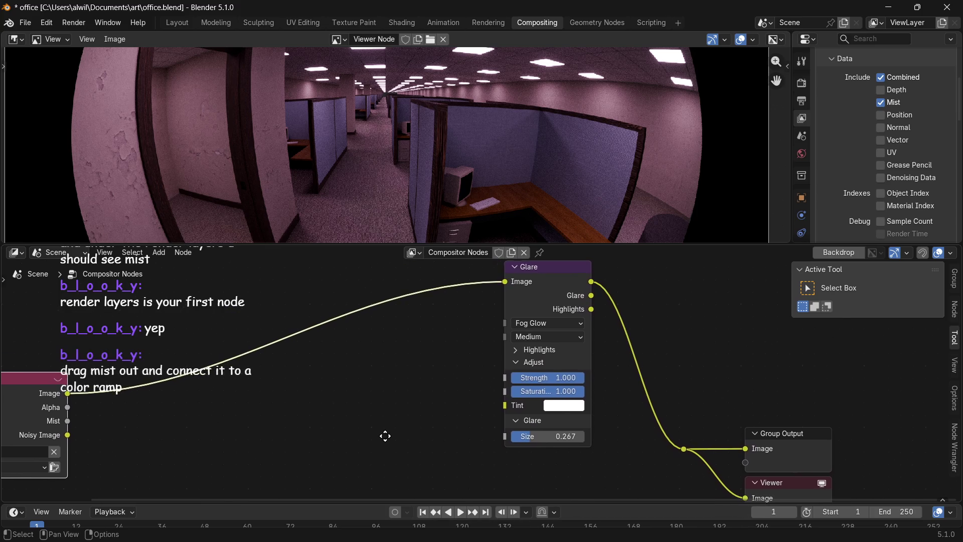
{"action": "middle_click_drag", "start_coordinate": [384, 436], "coordinate": [394, 434]}
Add a Color Ramp node with the Mist pass driving its Factor input.
{"action": "left_click_drag", "start_coordinate": [83, 414], "coordinate": [208, 420]}
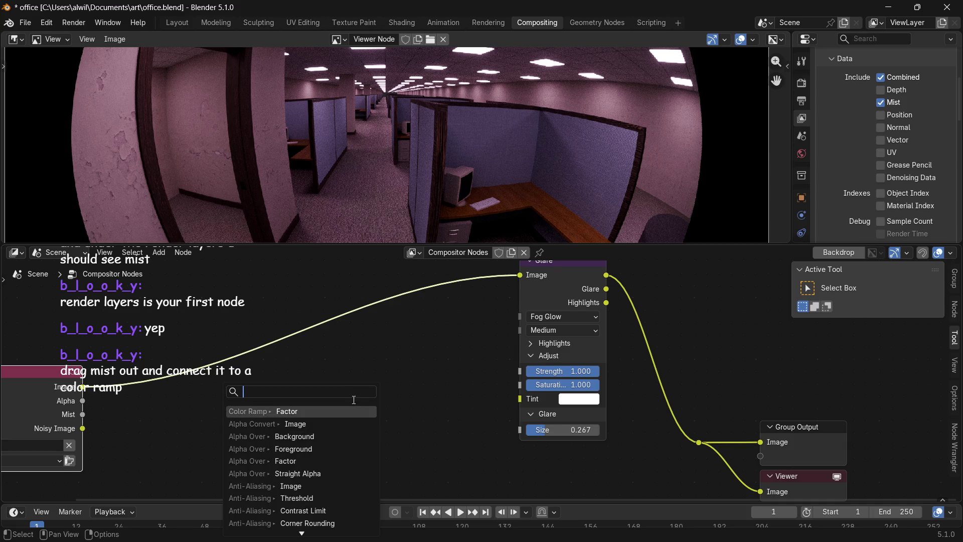
{"action": "type", "text": "colo"}
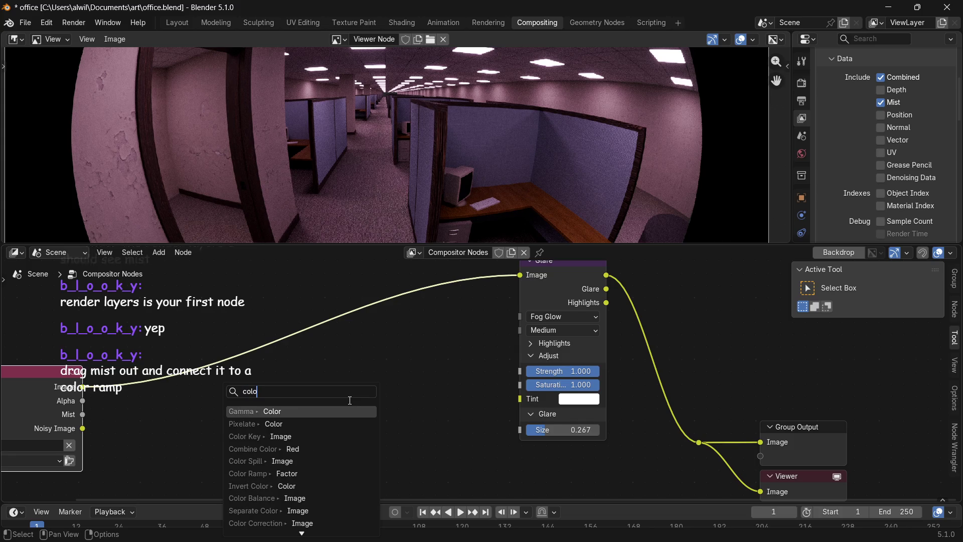
{"action": "type", "text": "r "}
{"action": "type", "text": "ra"}
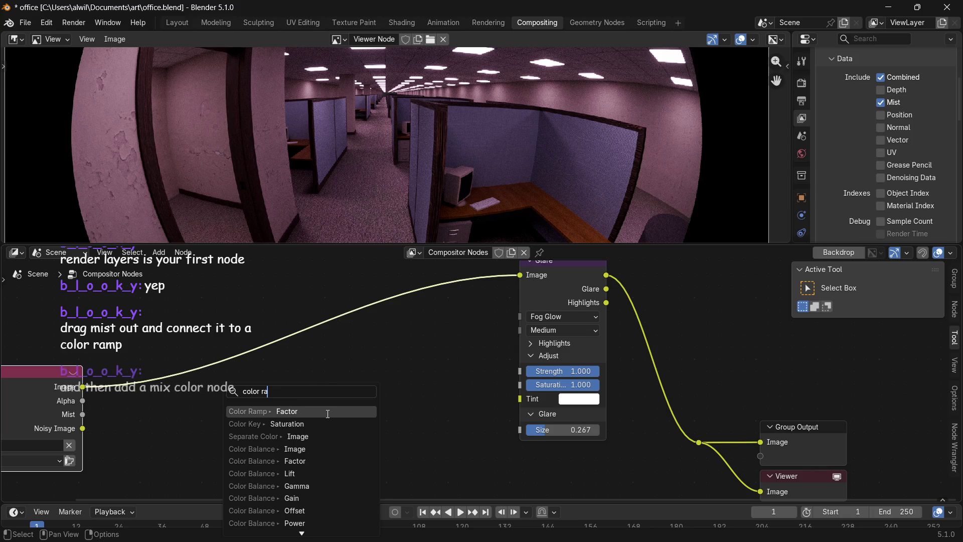
{"action": "left_click", "coordinate": [328, 412]}
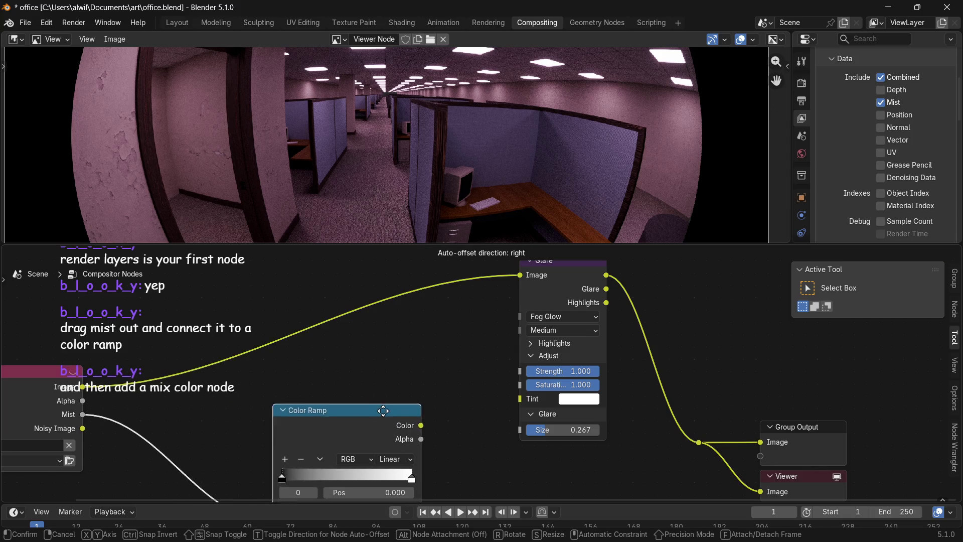
{"action": "left_click", "coordinate": [378, 373]}
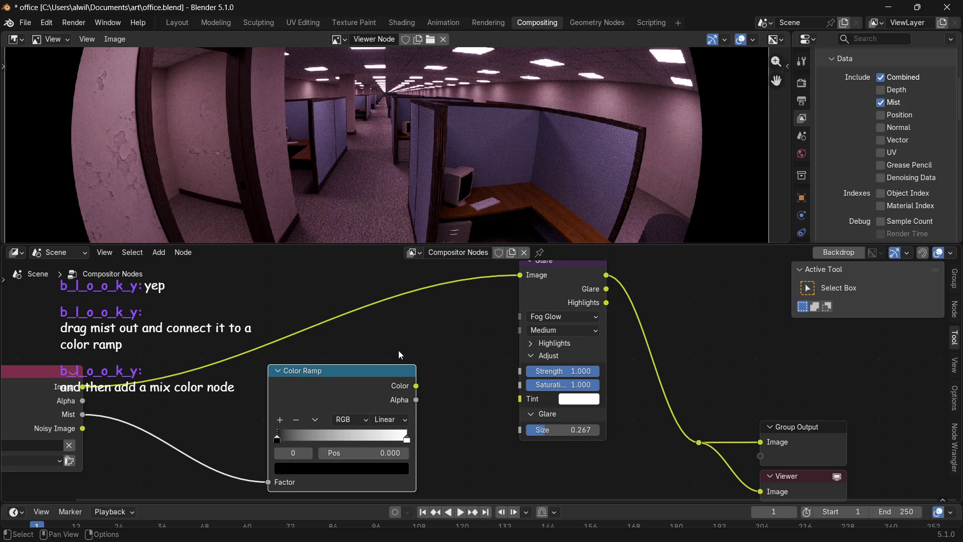
{"action": "left_click_drag", "start_coordinate": [415, 386], "coordinate": [459, 353]}
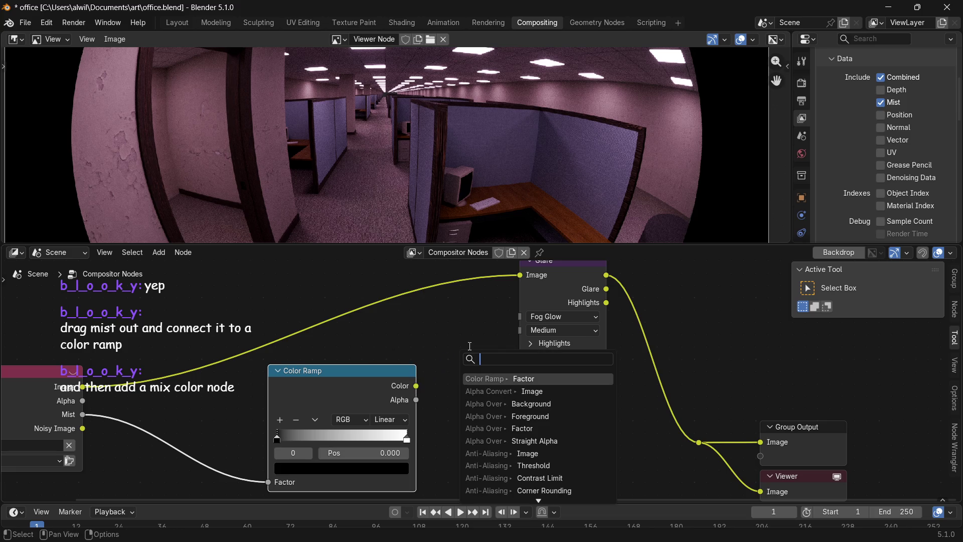
{"action": "type", "text": "mix"}
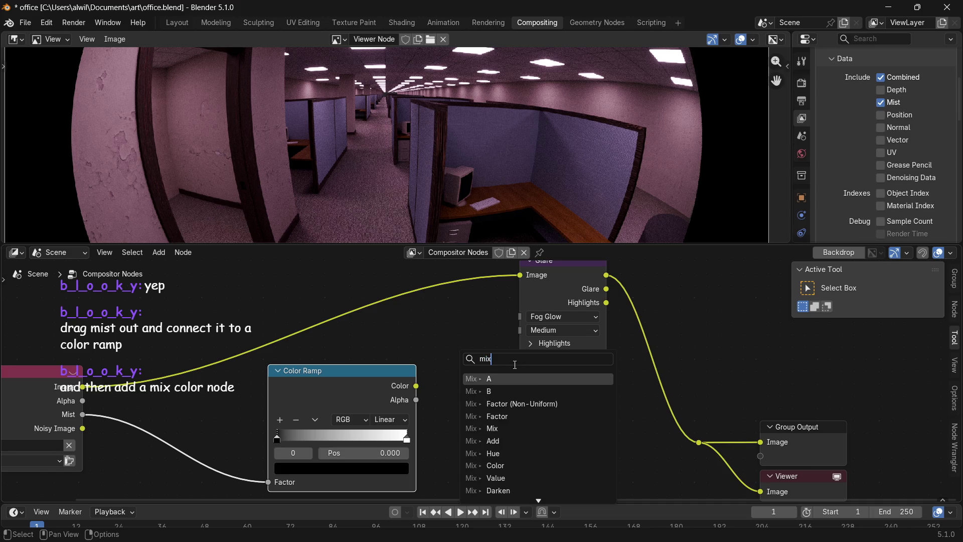
Add an Add mix node and move the Color Ramp's Color link from its A input to B.
{"action": "left_click", "coordinate": [502, 440]}
{"action": "left_click", "coordinate": [486, 448]}
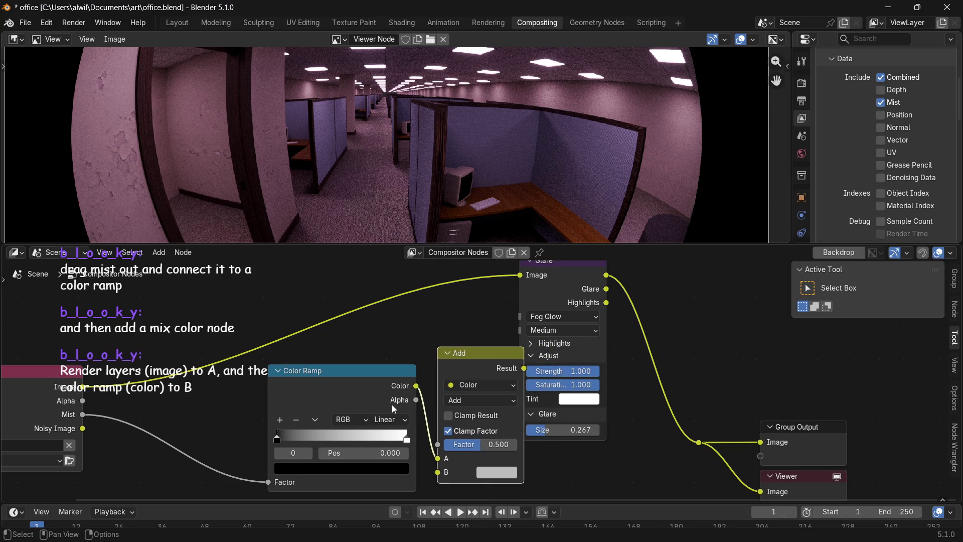
{"action": "left_click_drag", "start_coordinate": [361, 371], "coordinate": [248, 403]}
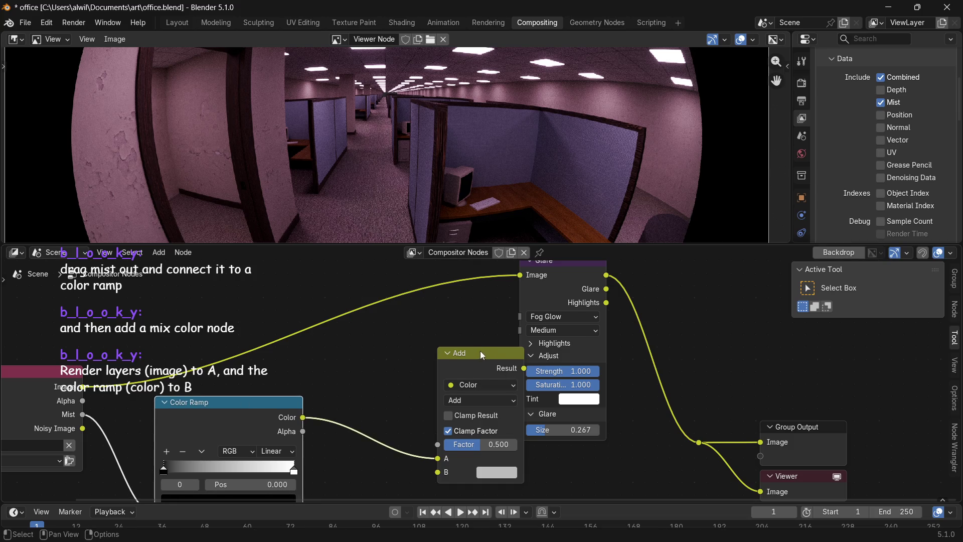
{"action": "left_click_drag", "start_coordinate": [482, 350], "coordinate": [426, 324]}
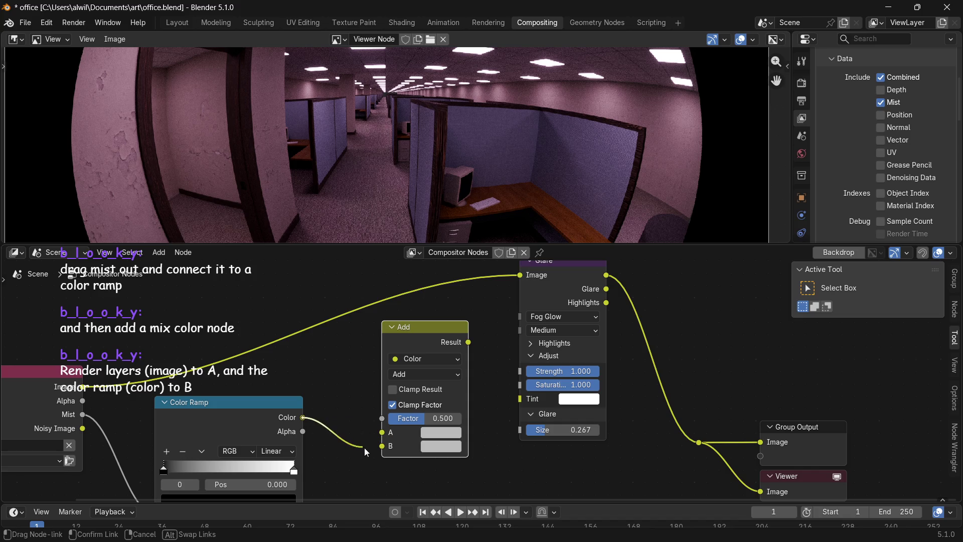
{"action": "left_click_drag", "start_coordinate": [383, 432], "coordinate": [382, 446]}
{"action": "left_click_drag", "start_coordinate": [267, 405], "coordinate": [274, 471]}
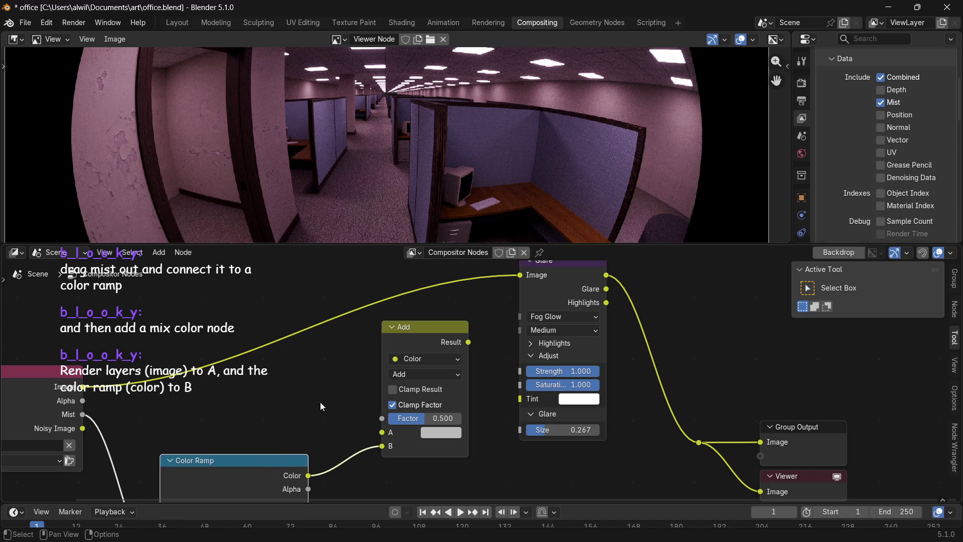
{"action": "left_click_drag", "start_coordinate": [434, 322], "coordinate": [414, 335]}
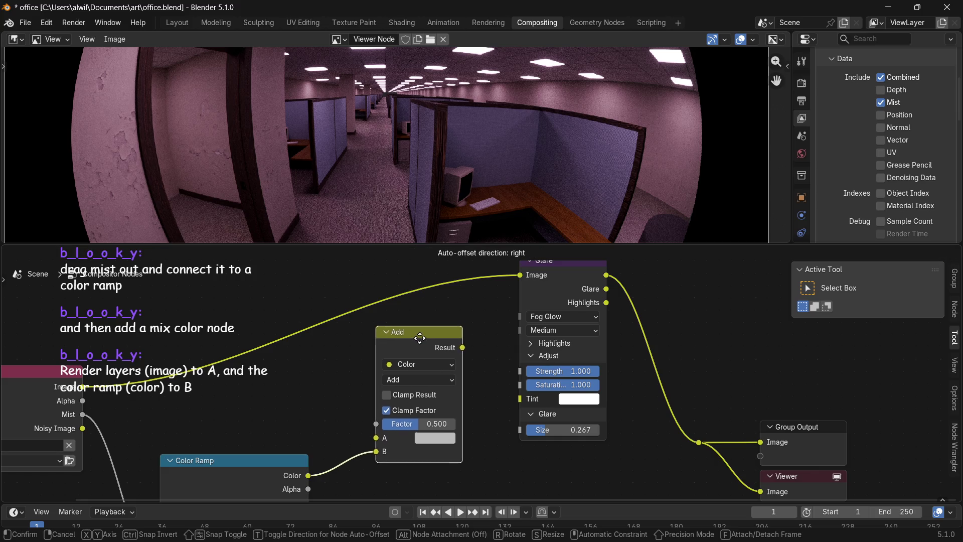
Connect the Render Layers Image output into the Add node's A input.
{"action": "mouse_move", "coordinate": [286, 393]}
{"action": "middle_mouse_down"}
{"action": "mouse_move", "coordinate": [515, 338]}
{"action": "mouse_move", "coordinate": [488, 307]}
{"action": "middle_mouse_up"}
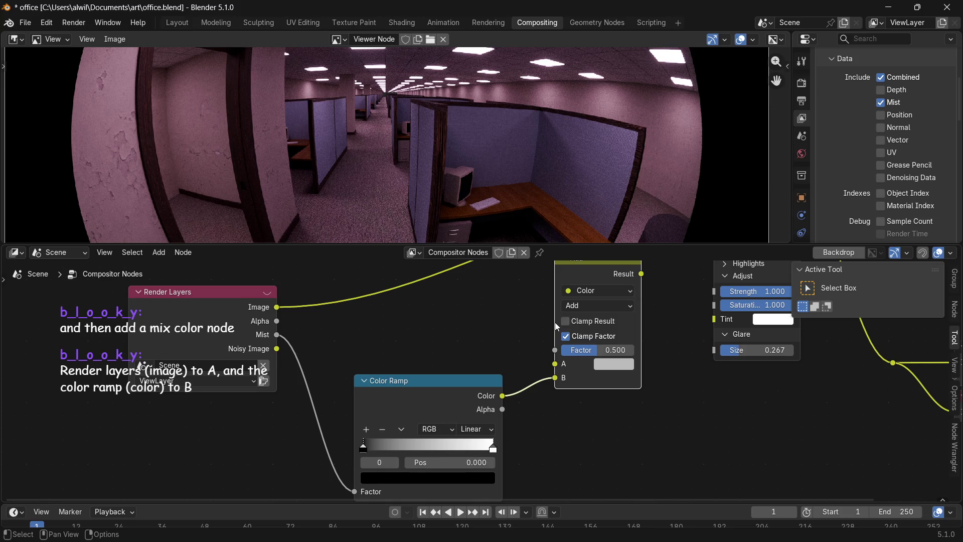
{"action": "mouse_move", "coordinate": [469, 317]}
{"action": "middle_mouse_down"}
{"action": "mouse_move", "coordinate": [529, 297]}
{"action": "mouse_move", "coordinate": [483, 329]}
{"action": "middle_mouse_up"}
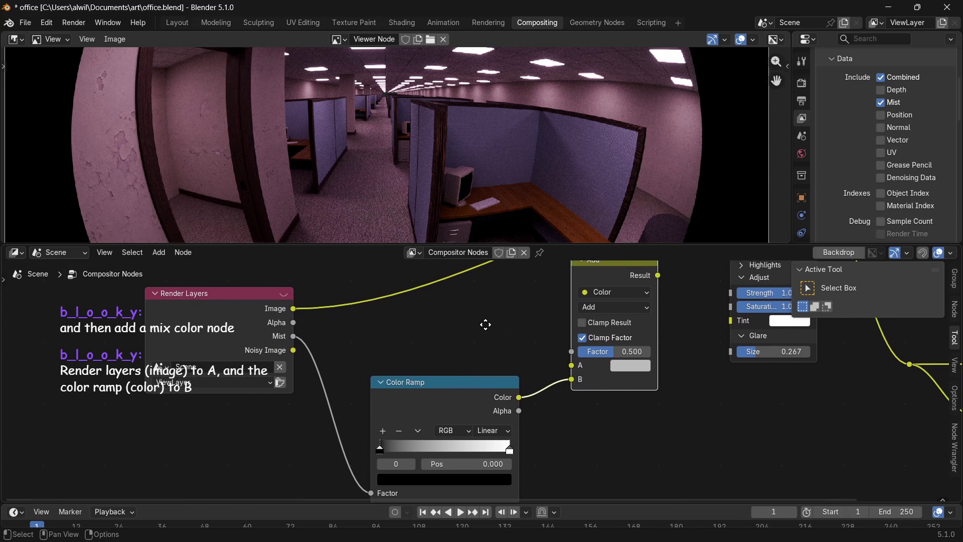
{"action": "left_click_drag", "start_coordinate": [289, 312], "coordinate": [566, 370]}
{"action": "mouse_move", "coordinate": [653, 310]}
{"action": "middle_mouse_down"}
{"action": "mouse_move", "coordinate": [636, 312]}
{"action": "mouse_move", "coordinate": [638, 275]}
{"action": "mouse_move", "coordinate": [419, 422]}
{"action": "mouse_move", "coordinate": [411, 391]}
{"action": "middle_mouse_up"}
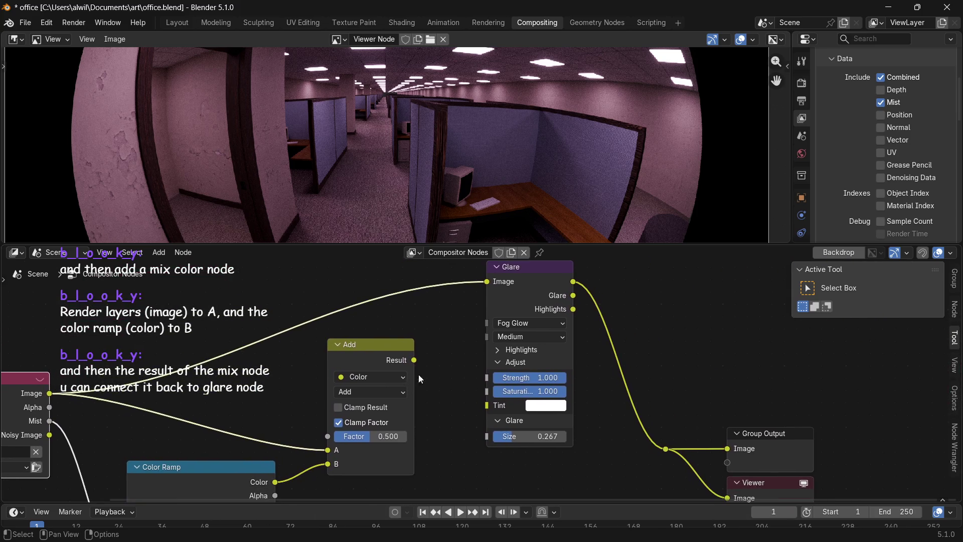
Link the Add result toward Glare, raise the factor to 0.720 and keep the Color data type.
{"action": "left_click_drag", "start_coordinate": [414, 361], "coordinate": [430, 373]}
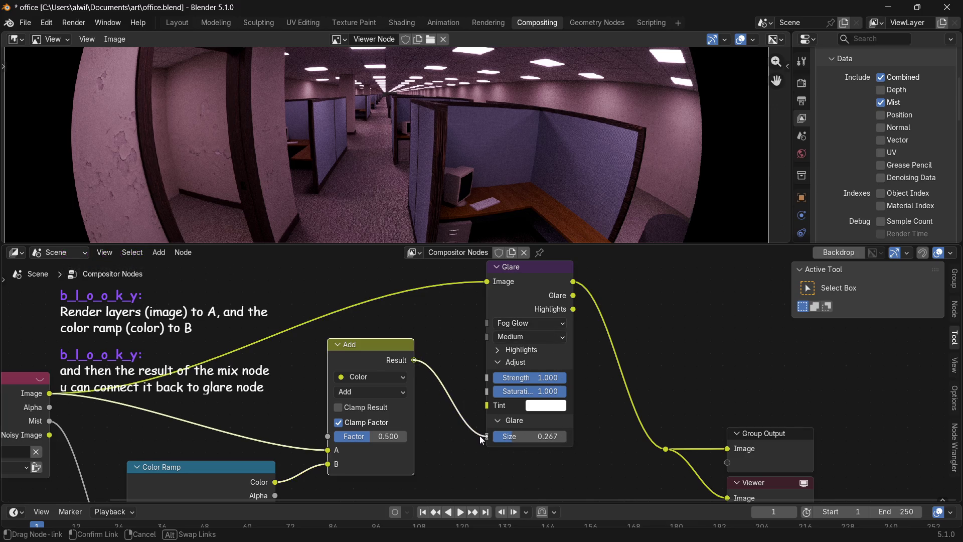
{"action": "left_click_drag", "start_coordinate": [460, 412], "coordinate": [484, 438]}
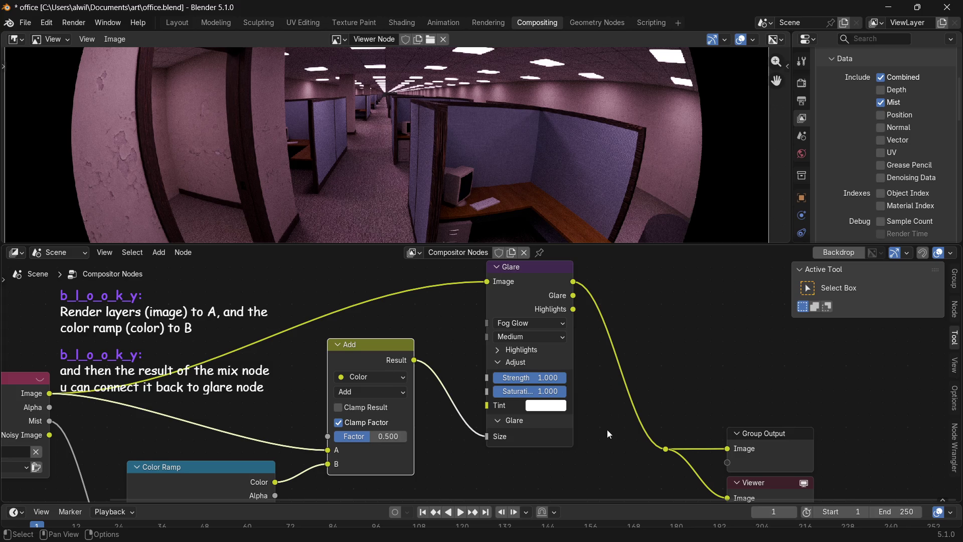
{"action": "middle_click_drag", "start_coordinate": [593, 412], "coordinate": [615, 339]}
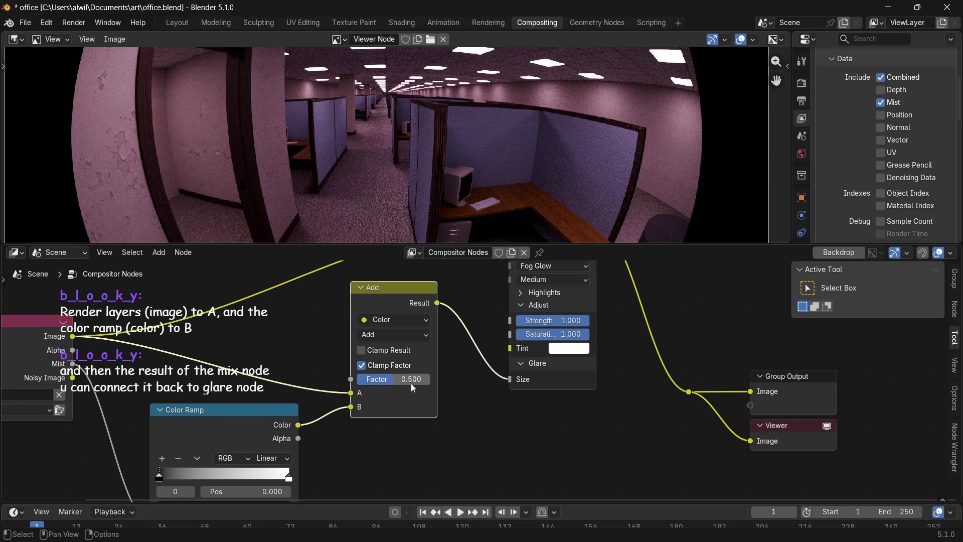
{"action": "left_click_drag", "start_coordinate": [397, 382], "coordinate": [413, 372]}
{"action": "right_click", "coordinate": [398, 381]}
{"action": "left_click", "coordinate": [409, 322]}
{"action": "left_click", "coordinate": [413, 321]}
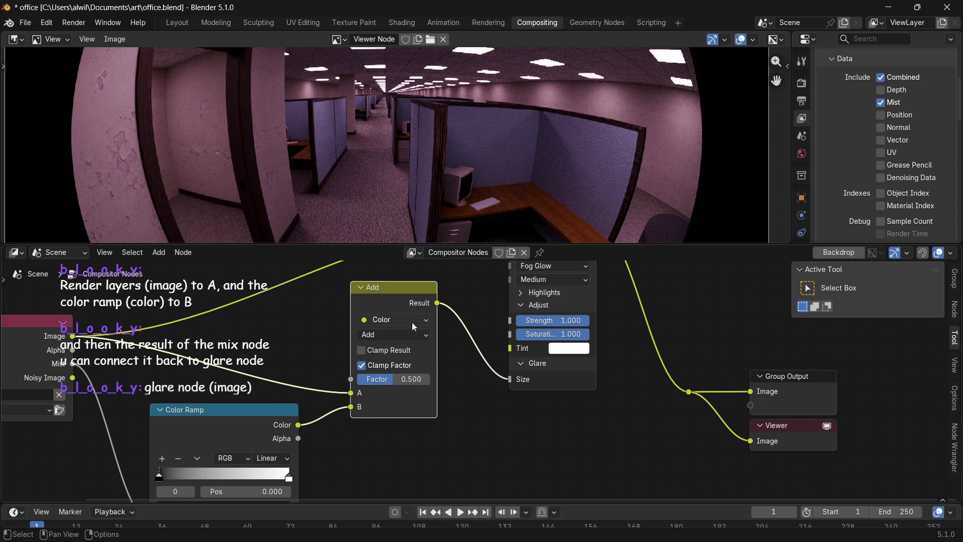
Plug the Add result into Glare's Image input and enlarge the image preview area.
{"action": "middle_click_drag", "start_coordinate": [562, 380], "coordinate": [561, 414]}
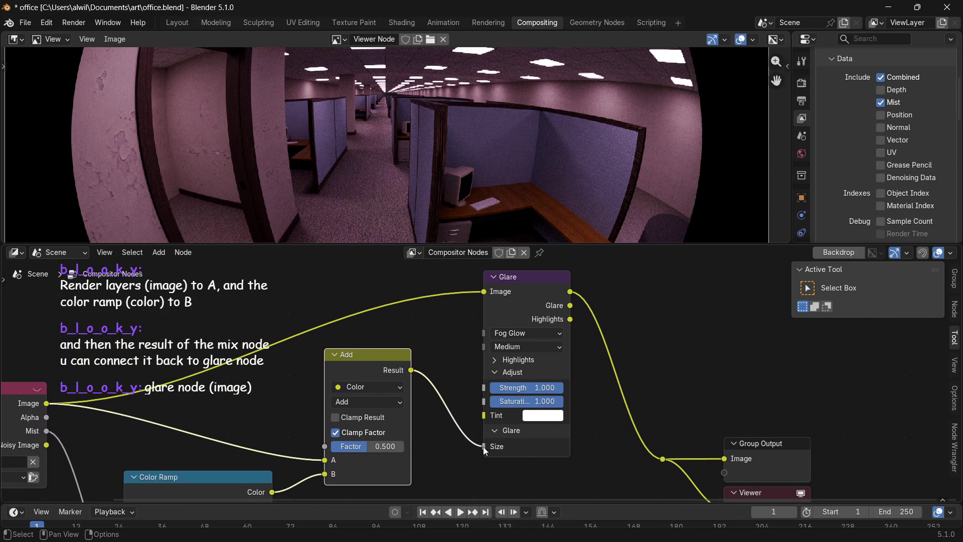
{"action": "left_click_drag", "start_coordinate": [484, 447], "coordinate": [485, 310]}
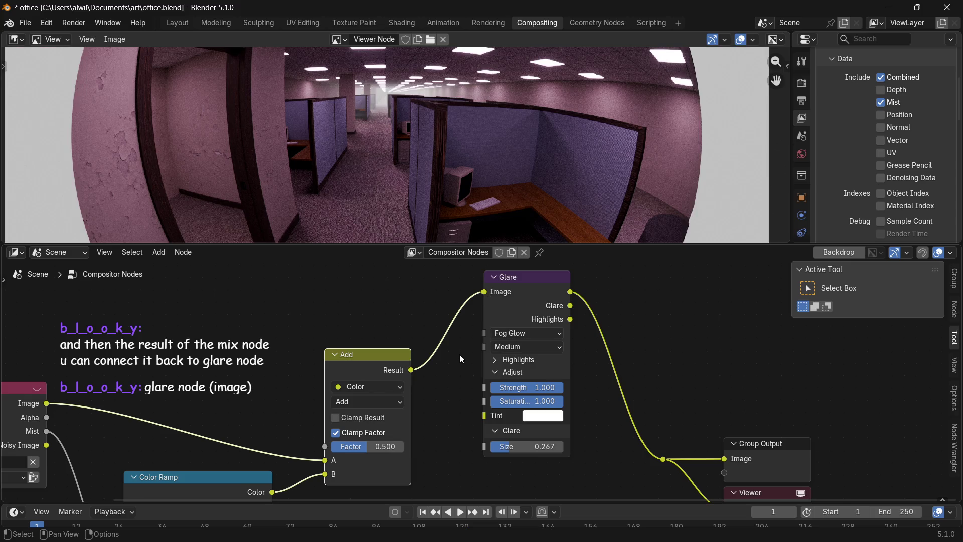
{"action": "middle_click_drag", "start_coordinate": [456, 369], "coordinate": [448, 421]}
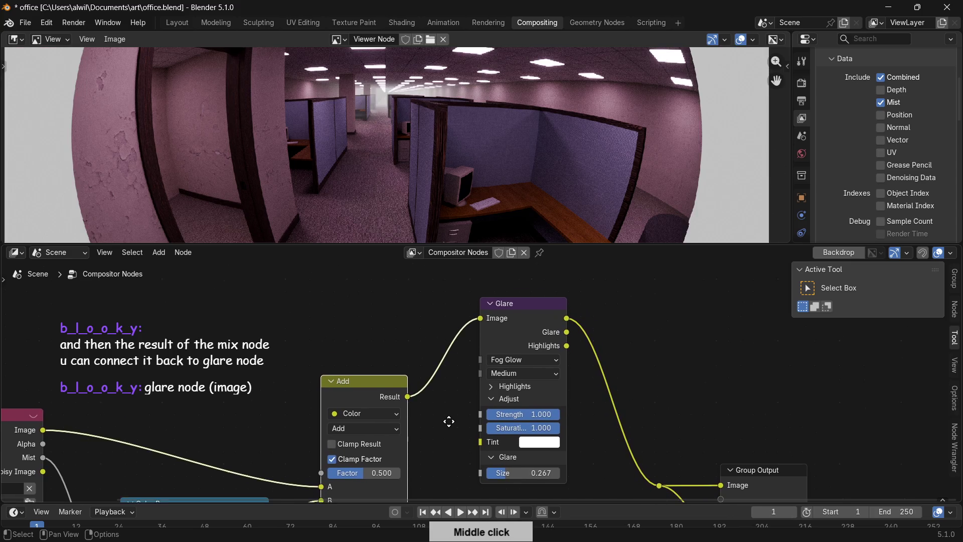
{"action": "mouse_move", "coordinate": [391, 244]}
{"action": "left_mouse_down"}
{"action": "mouse_move", "coordinate": [371, 427]}
{"action": "mouse_move", "coordinate": [395, 350]}
{"action": "mouse_move", "coordinate": [393, 311]}
{"action": "left_mouse_up"}
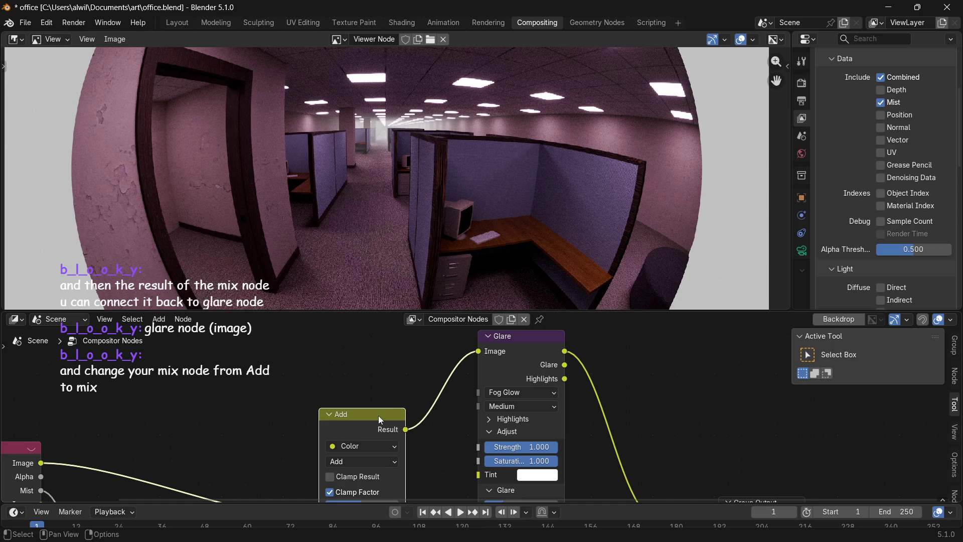
Switch the node's blending mode from Add to Mix, briefly comparing against Add.
{"action": "middle_click_drag", "start_coordinate": [413, 409], "coordinate": [439, 408]}
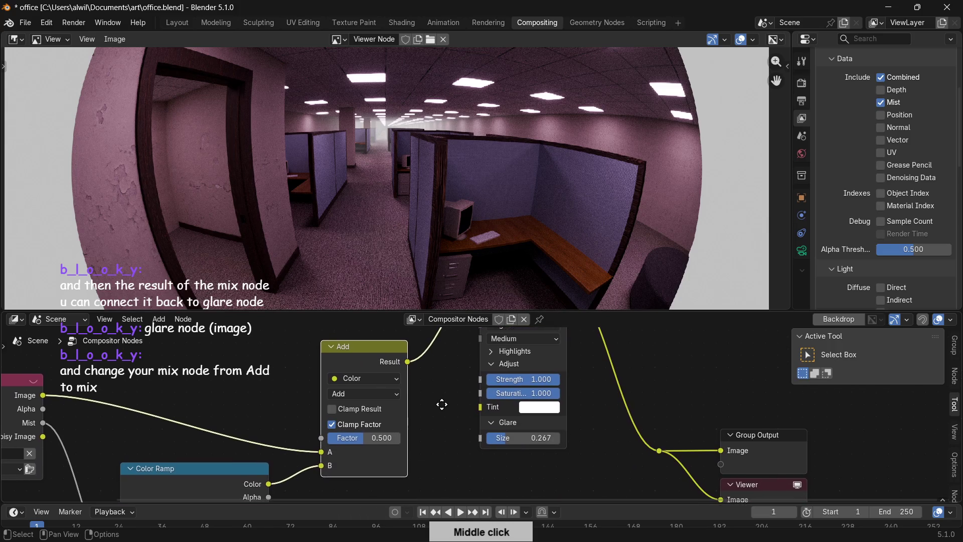
{"action": "left_click", "coordinate": [386, 398]}
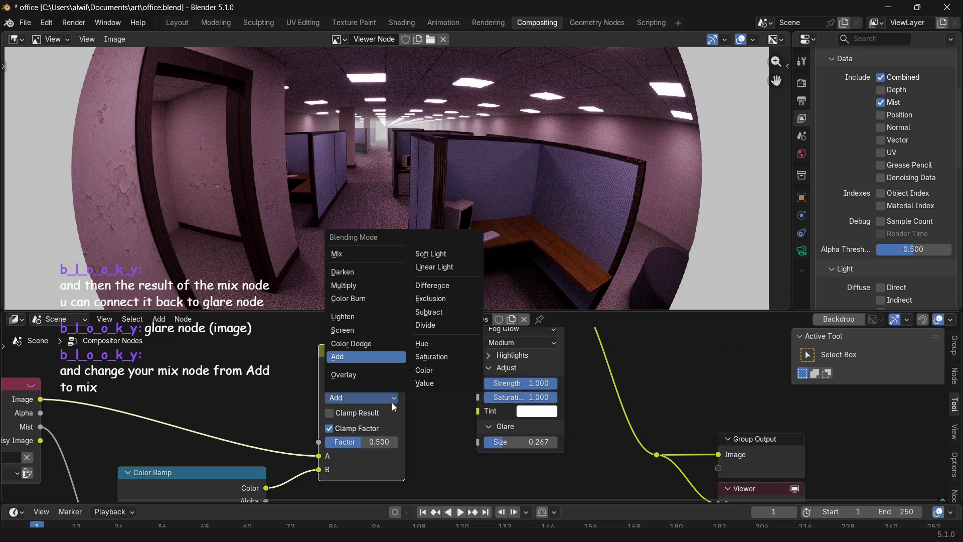
{"action": "left_click", "coordinate": [377, 257]}
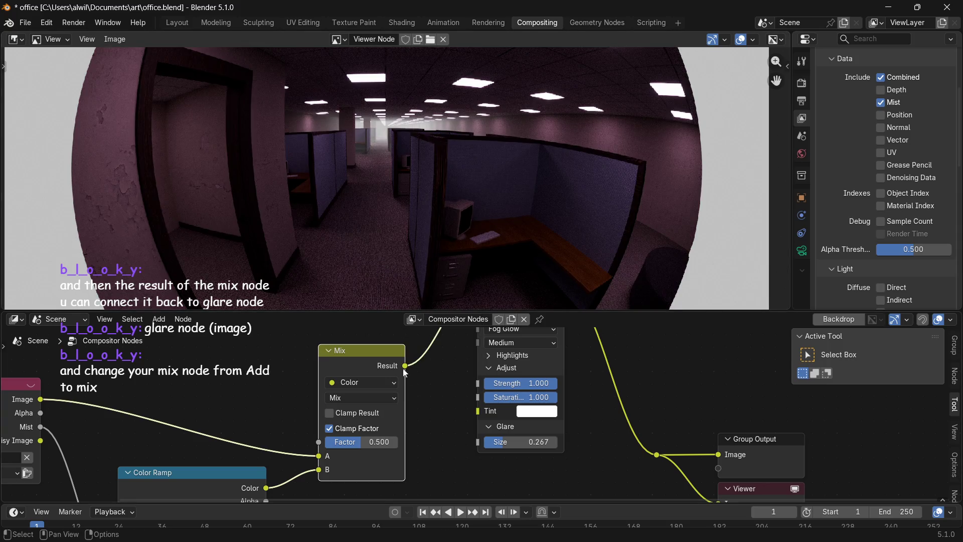
{"action": "left_click", "coordinate": [363, 396]}
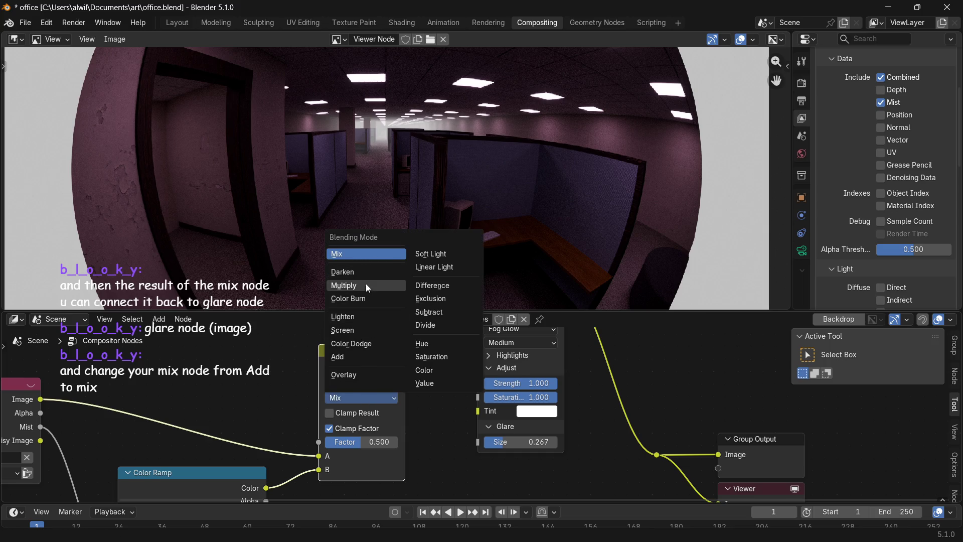
{"action": "left_click", "coordinate": [357, 356]}
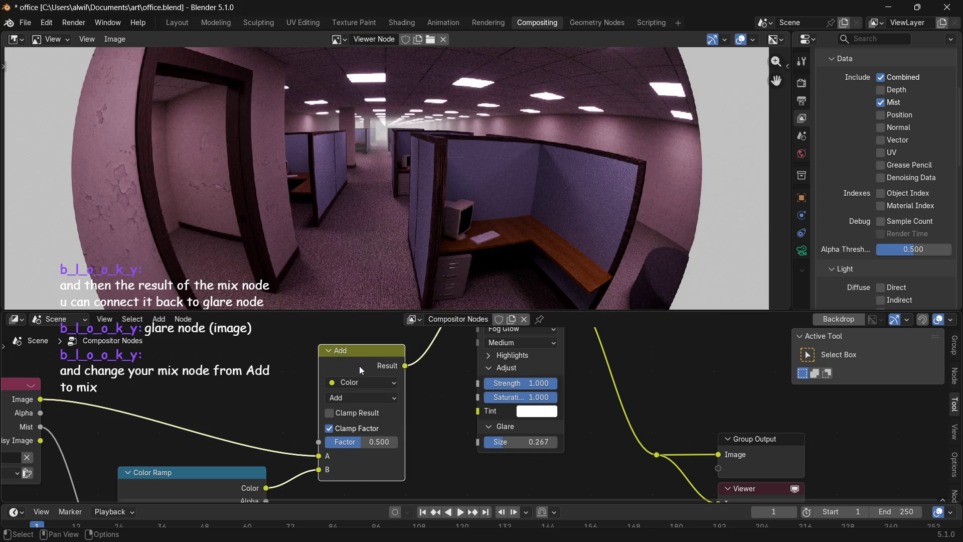
{"action": "left_click", "coordinate": [354, 400]}
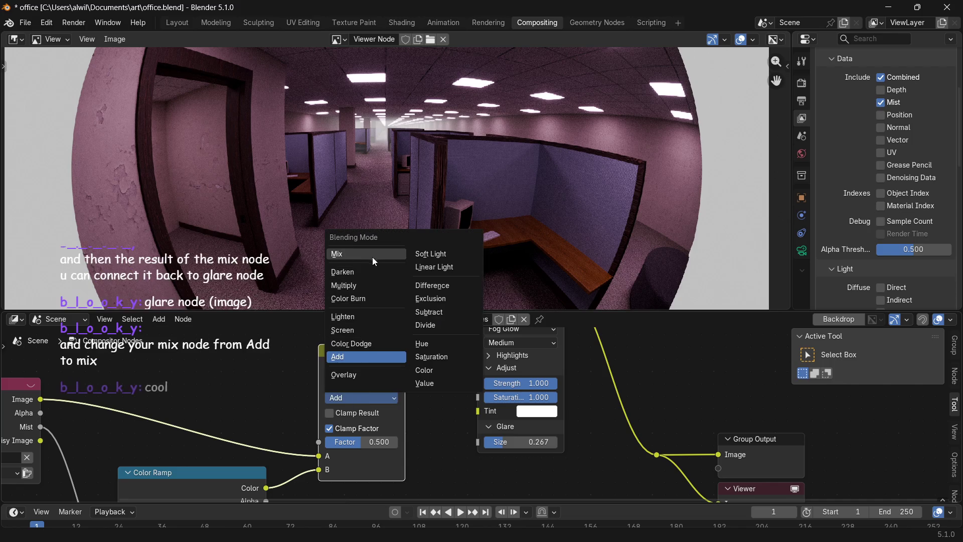
{"action": "left_click", "coordinate": [372, 234]}
{"action": "middle_click_drag", "start_coordinate": [434, 435], "coordinate": [476, 363]}
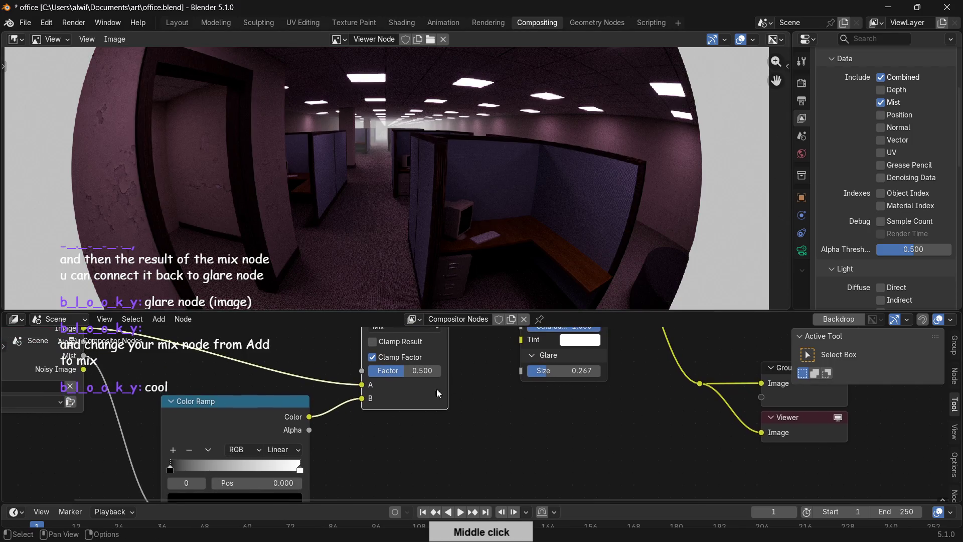
Move the ramp's black stop to about 0.611 and white stop to about 0.935.
{"action": "mouse_move", "coordinate": [170, 470]}
{"action": "left_mouse_down"}
{"action": "mouse_move", "coordinate": [160, 457]}
{"action": "mouse_move", "coordinate": [219, 457]}
{"action": "left_mouse_up"}
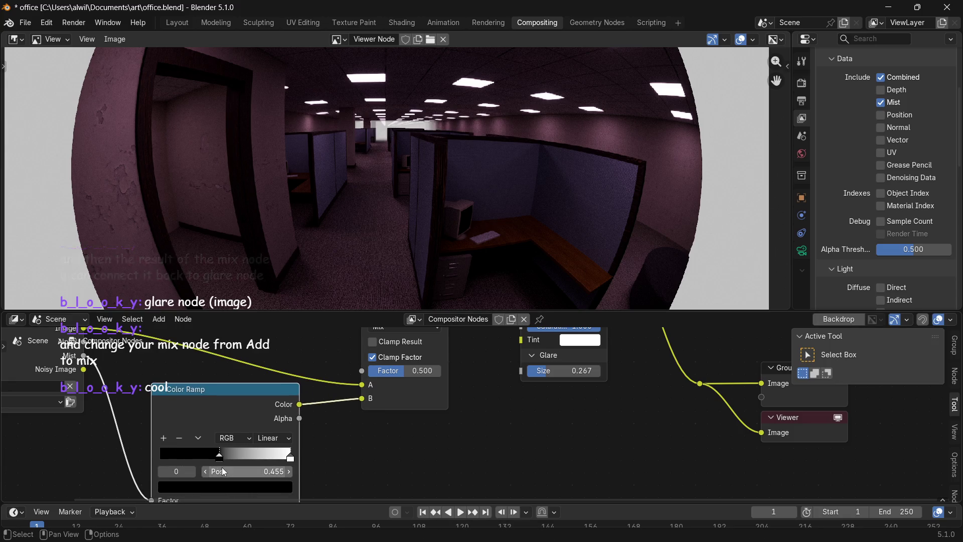
{"action": "mouse_move", "coordinate": [219, 457]}
{"action": "left_mouse_down"}
{"action": "mouse_move", "coordinate": [240, 456]}
{"action": "mouse_move", "coordinate": [160, 456]}
{"action": "left_mouse_up"}
{"action": "mouse_move", "coordinate": [290, 457]}
{"action": "left_mouse_down"}
{"action": "mouse_move", "coordinate": [262, 457]}
{"action": "mouse_move", "coordinate": [284, 460]}
{"action": "left_mouse_up"}
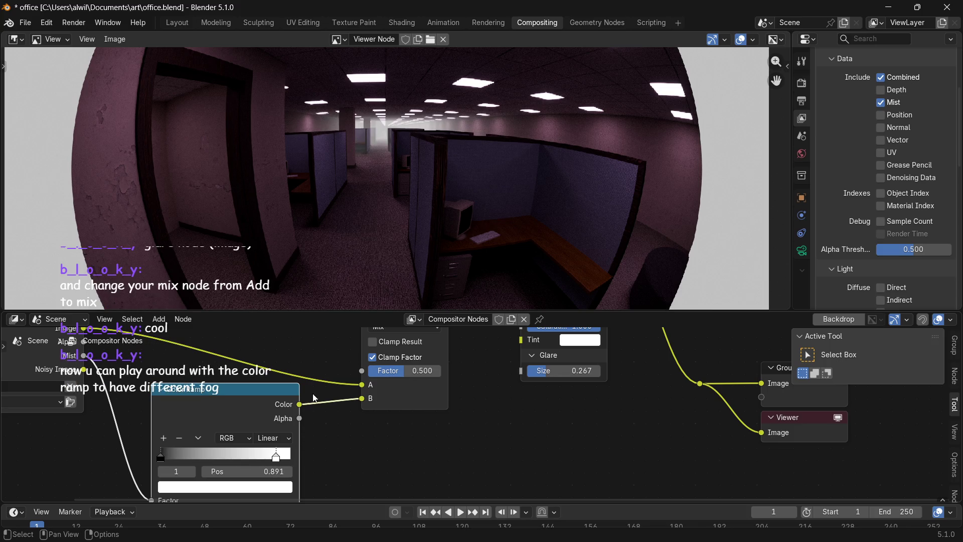
{"action": "middle_click_drag", "start_coordinate": [364, 421], "coordinate": [424, 435]}
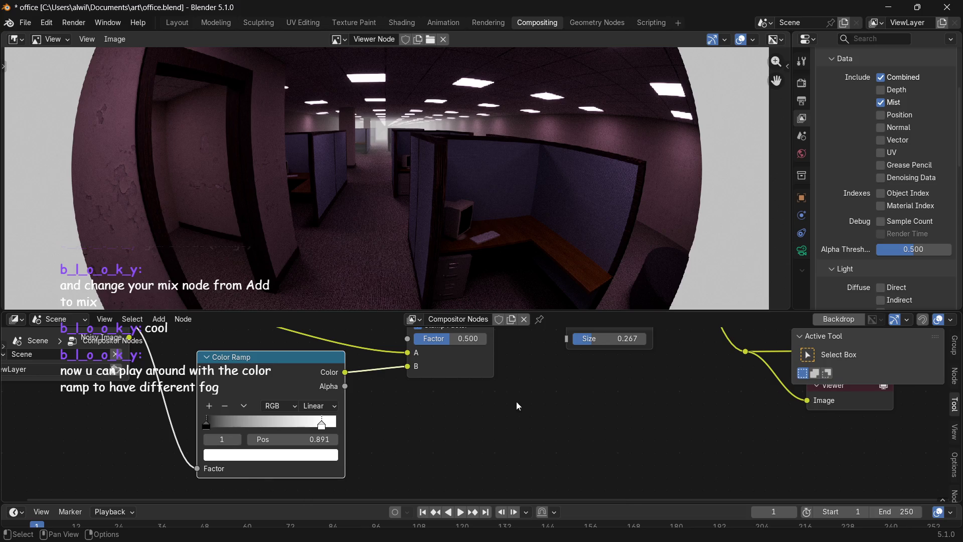
{"action": "middle_click_drag", "start_coordinate": [536, 395], "coordinate": [530, 472]}
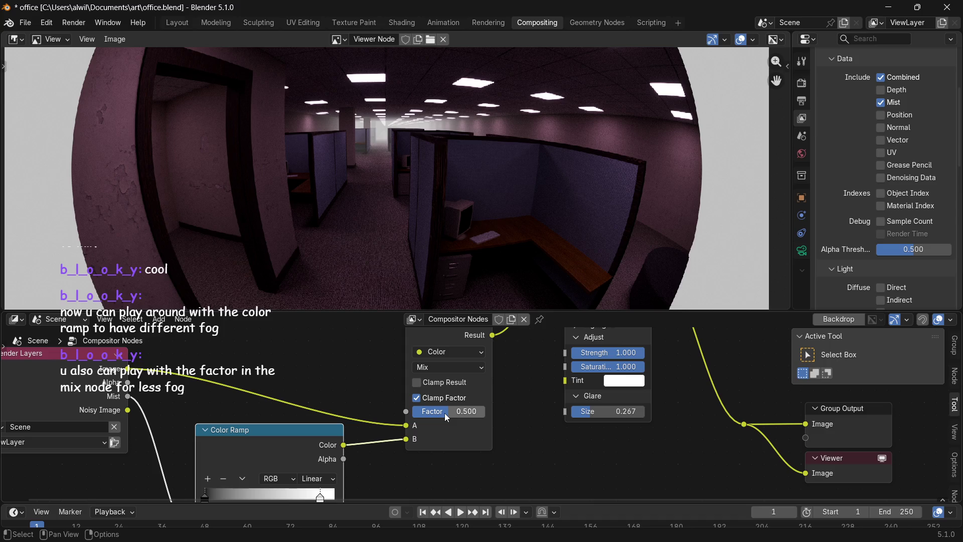
Lower the Mix factor to 0.360 and move the ramp's white stop to 0.636.
{"action": "mouse_move", "coordinate": [442, 413]}
{"action": "left_mouse_down"}
{"action": "mouse_move", "coordinate": [417, 413]}
{"action": "mouse_move", "coordinate": [470, 411]}
{"action": "mouse_move", "coordinate": [421, 414]}
{"action": "mouse_move", "coordinate": [447, 414]}
{"action": "left_mouse_up"}
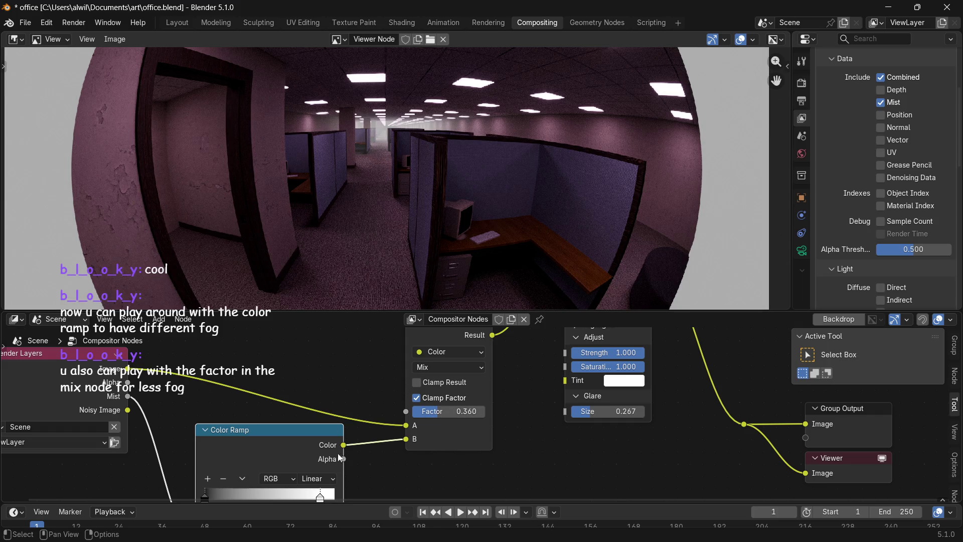
{"action": "left_click_drag", "start_coordinate": [314, 430], "coordinate": [315, 408]}
{"action": "mouse_move", "coordinate": [323, 475]}
{"action": "left_mouse_down"}
{"action": "mouse_move", "coordinate": [343, 474]}
{"action": "mouse_move", "coordinate": [286, 475]}
{"action": "left_mouse_up"}
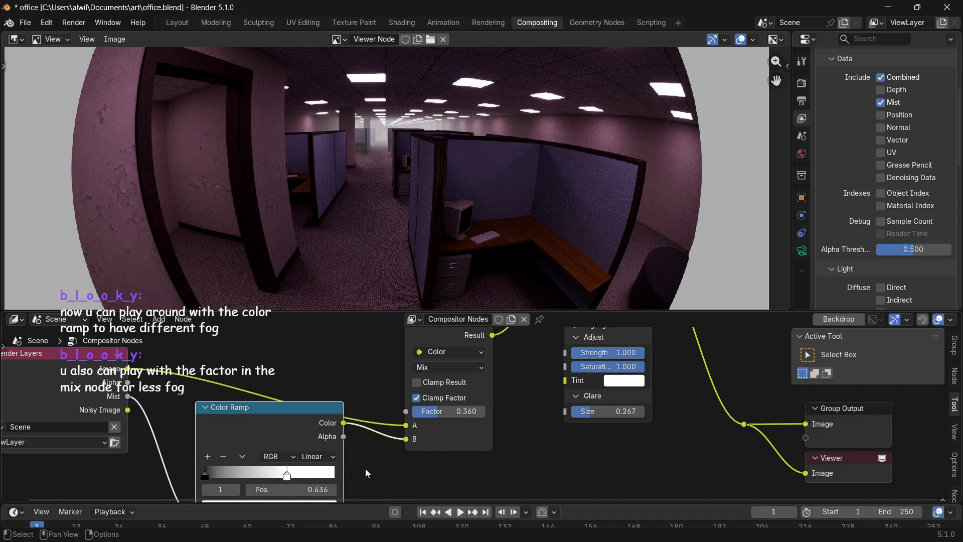
Move the black stop to 0.236 and add a grey stop positioned around 0.438.
{"action": "left_click_drag", "start_coordinate": [302, 422], "coordinate": [306, 369]}
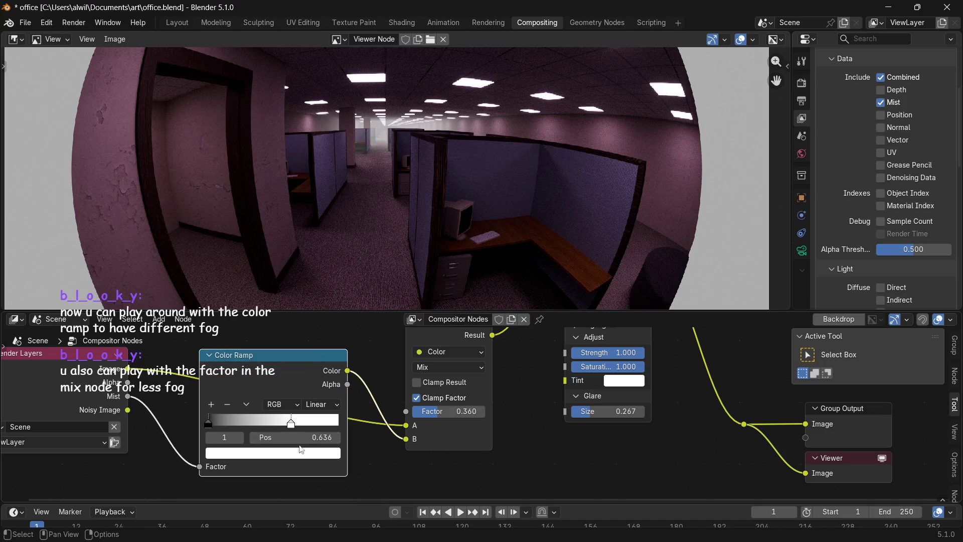
{"action": "mouse_move", "coordinate": [212, 423]}
{"action": "left_mouse_down"}
{"action": "mouse_move", "coordinate": [274, 426]}
{"action": "mouse_move", "coordinate": [215, 408]}
{"action": "left_mouse_up"}
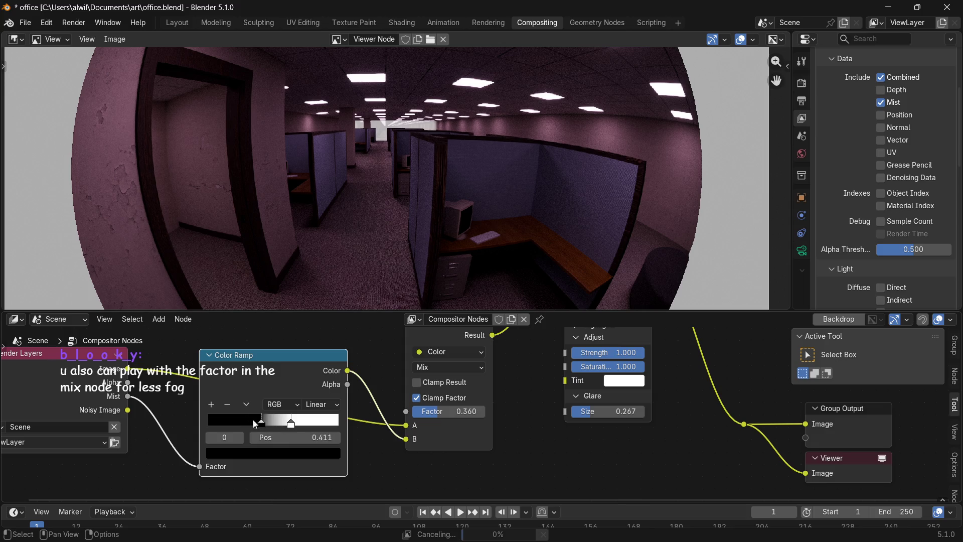
{"action": "left_click", "coordinate": [211, 404]}
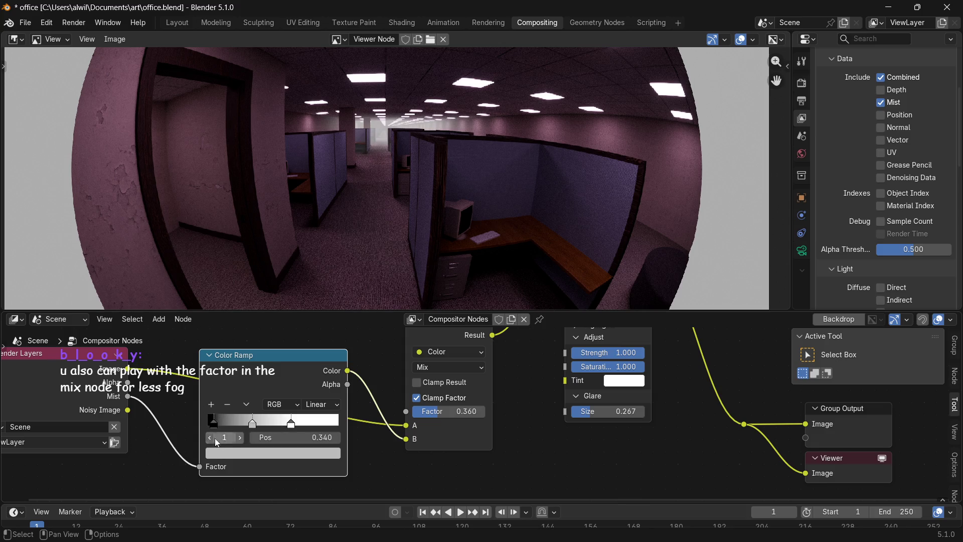
{"action": "mouse_move", "coordinate": [253, 422]}
{"action": "left_mouse_down"}
{"action": "mouse_move", "coordinate": [243, 428]}
{"action": "mouse_move", "coordinate": [321, 427]}
{"action": "mouse_move", "coordinate": [251, 431]}
{"action": "mouse_move", "coordinate": [271, 434]}
{"action": "left_mouse_up"}
{"action": "left_click", "coordinate": [269, 426]}
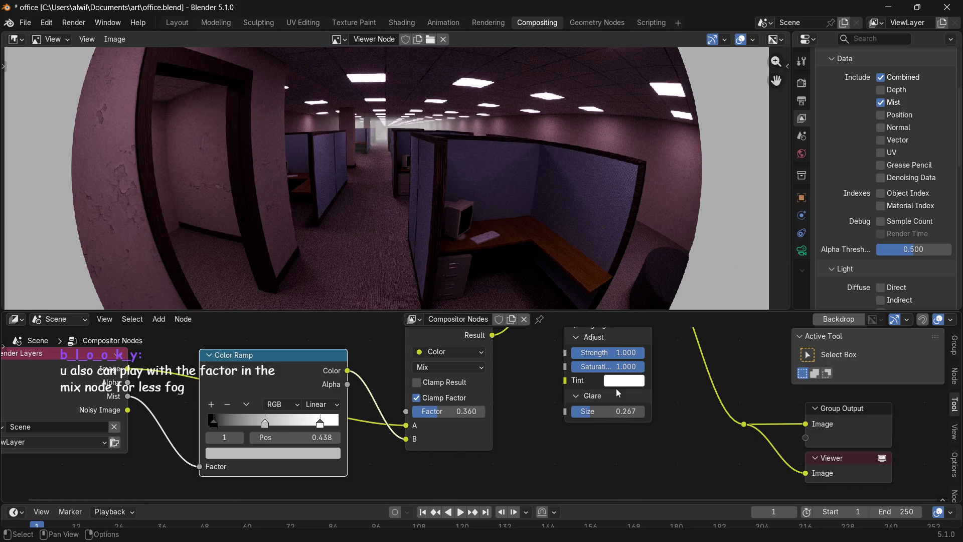
Save office.blend and begin editing the grey stop's colour.
{"action": "left_click", "coordinate": [25, 22]}
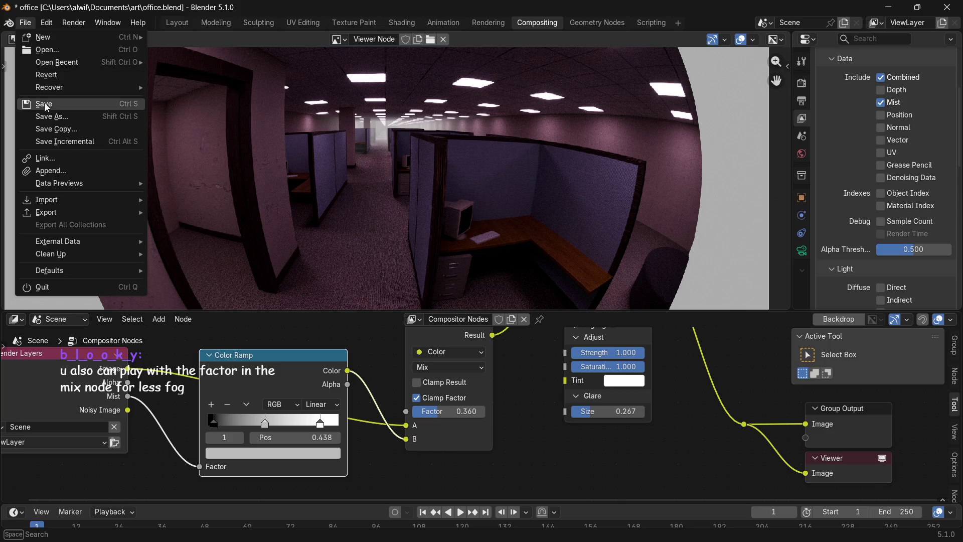
{"action": "left_click", "coordinate": [62, 102]}
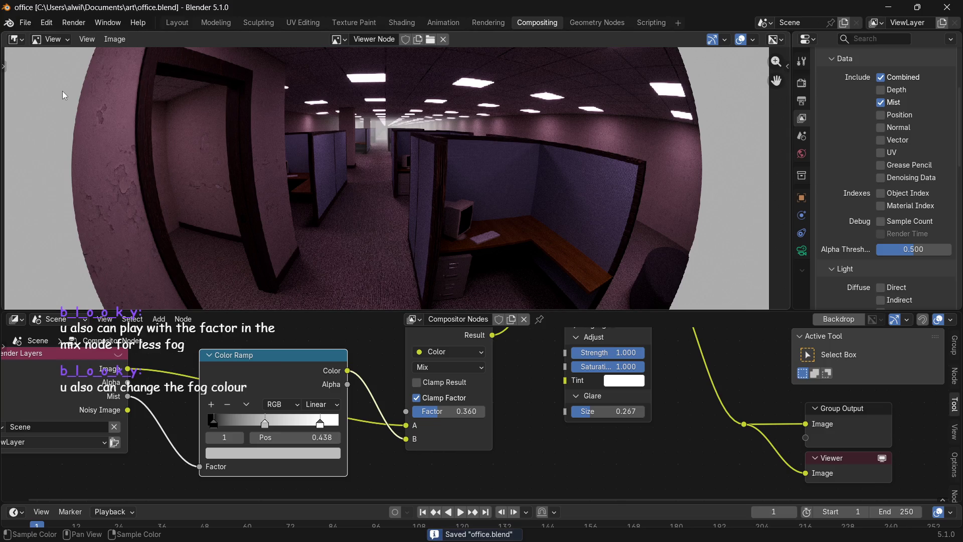
{"action": "left_click", "coordinate": [314, 452]}
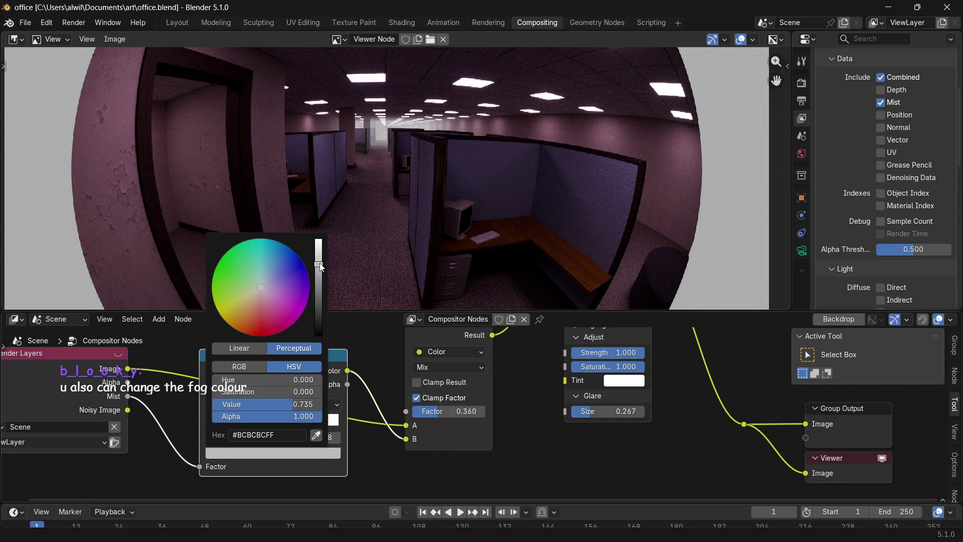
Raise the grey stop's Value from 0.735 to about 0.833 for lighter fog.
{"action": "left_click_drag", "start_coordinate": [320, 264], "coordinate": [323, 258]}
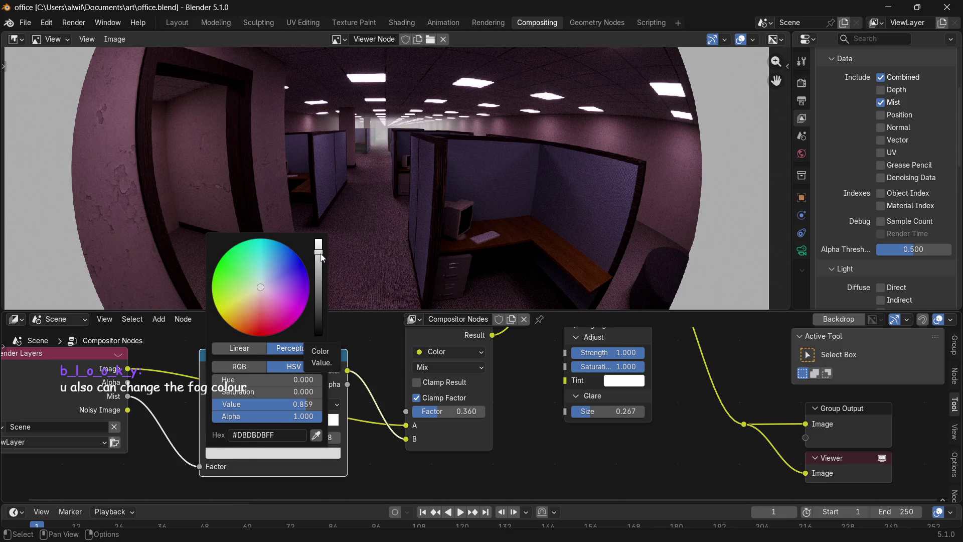
{"action": "left_click_drag", "start_coordinate": [322, 259], "coordinate": [323, 262]}
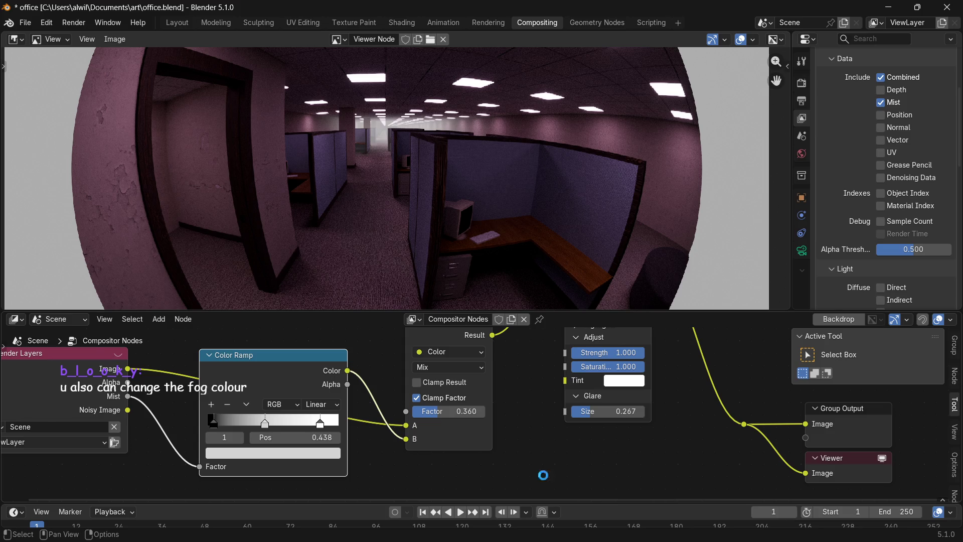
Start a render, show the Render Result in the Rendering workspace's main area, then stop it.
{"action": "key", "text": "F12"}
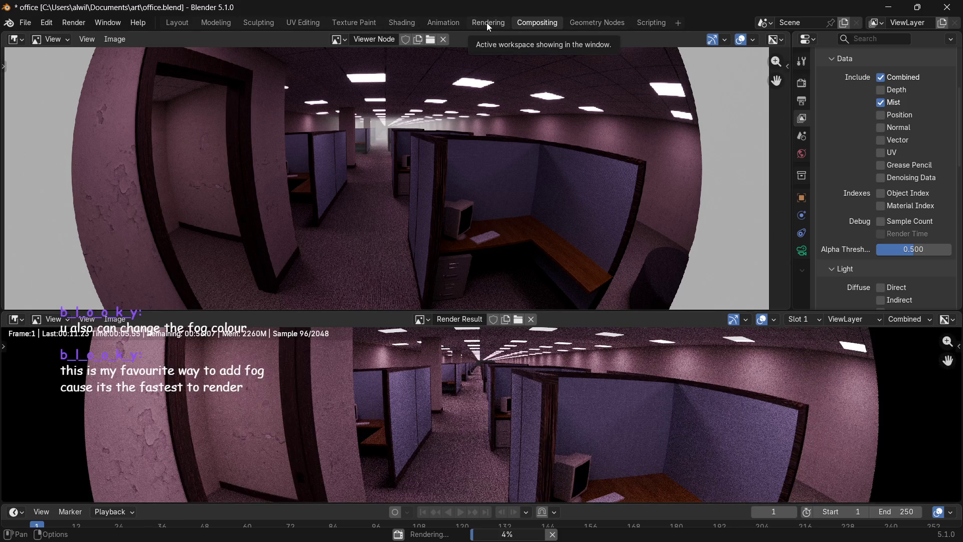
{"action": "left_click", "coordinate": [488, 23]}
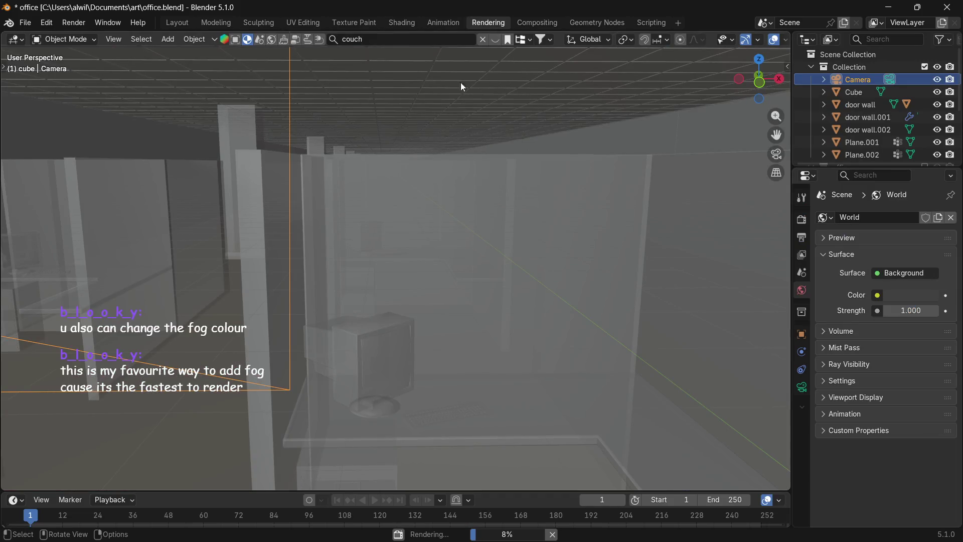
{"action": "left_click", "coordinate": [15, 39]}
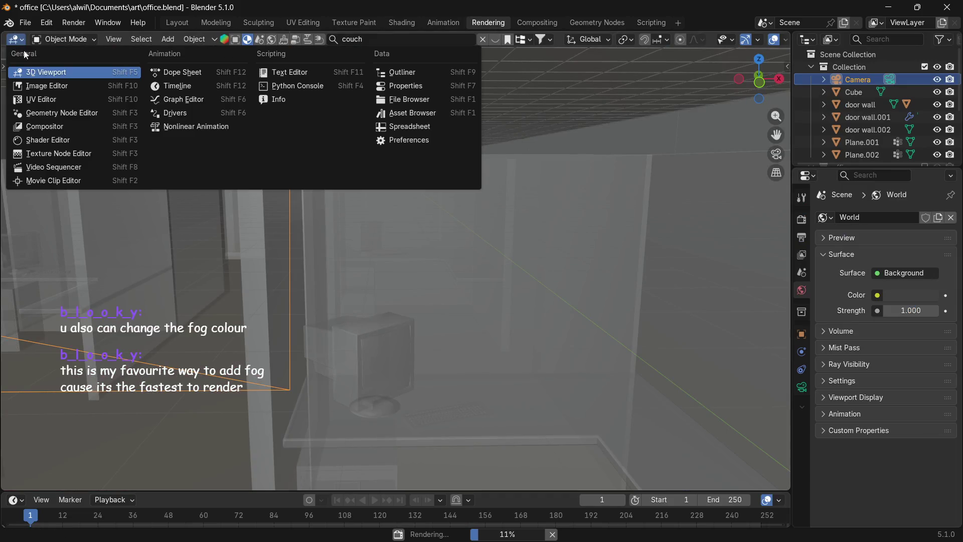
{"action": "left_click", "coordinate": [45, 87]}
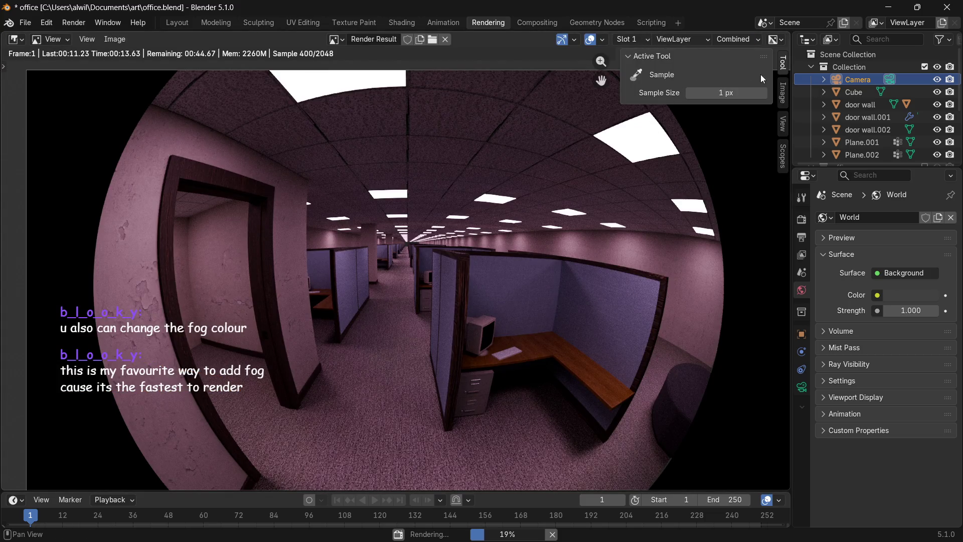
{"action": "left_click", "coordinate": [552, 534]}
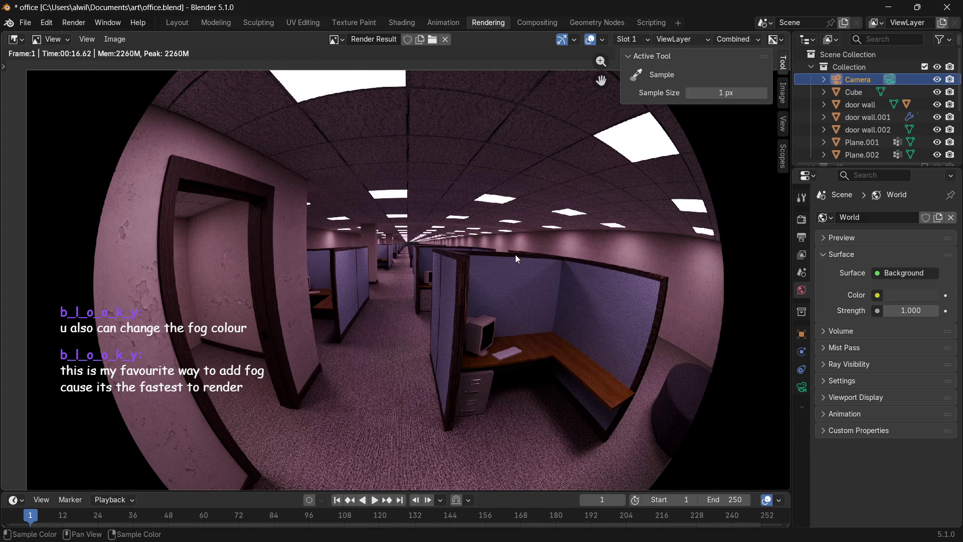
Check the render Slot menu and keep the result in Slot 1.
{"action": "left_click", "coordinate": [652, 39]}
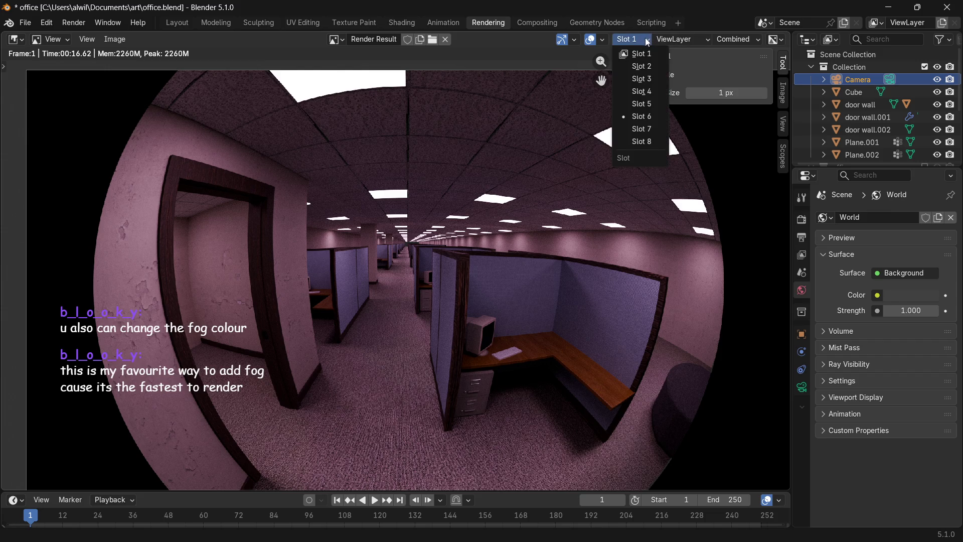
{"action": "left_click", "coordinate": [649, 54]}
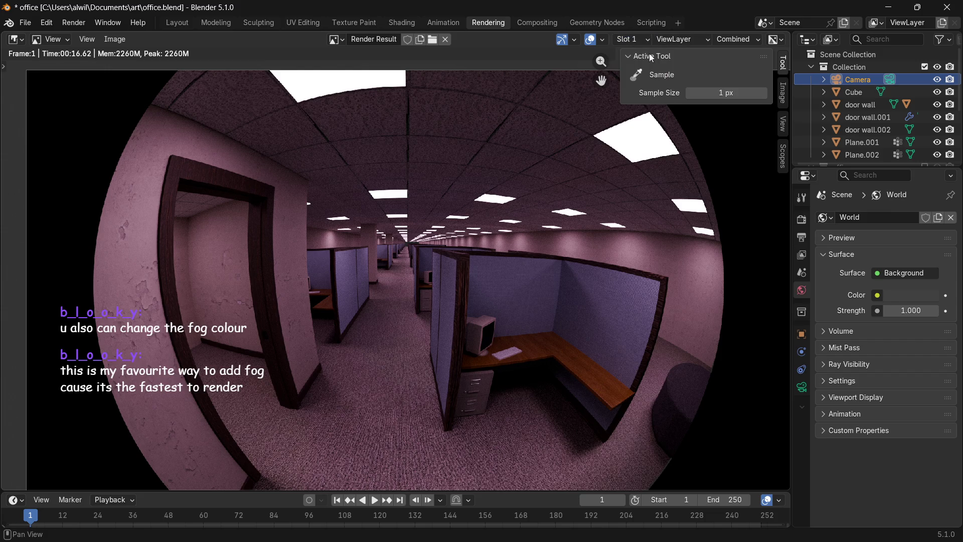
{"action": "left_click", "coordinate": [640, 37]}
{"action": "left_click", "coordinate": [647, 61]}
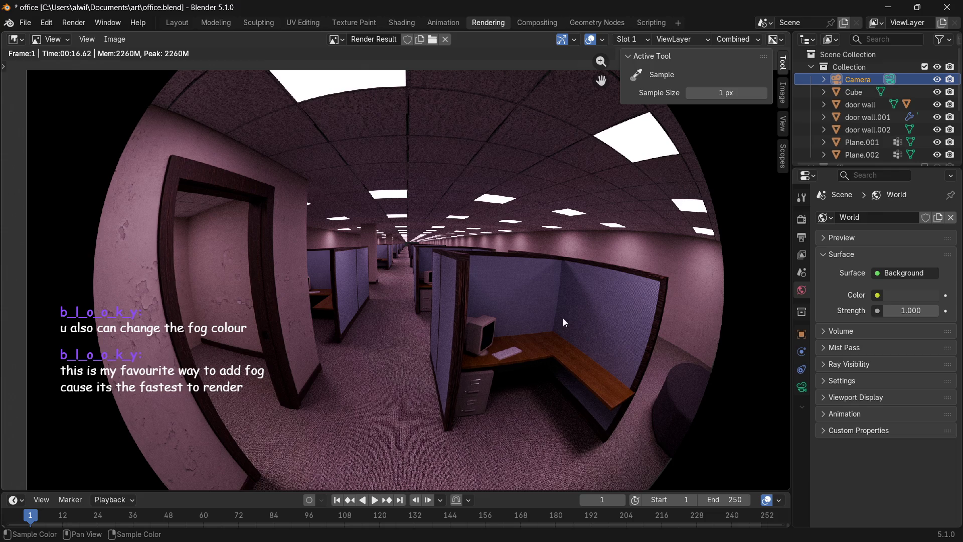
Re-render the scene, cancel it partway, and go to the Compositing workspace.
{"action": "key", "text": "F12"}
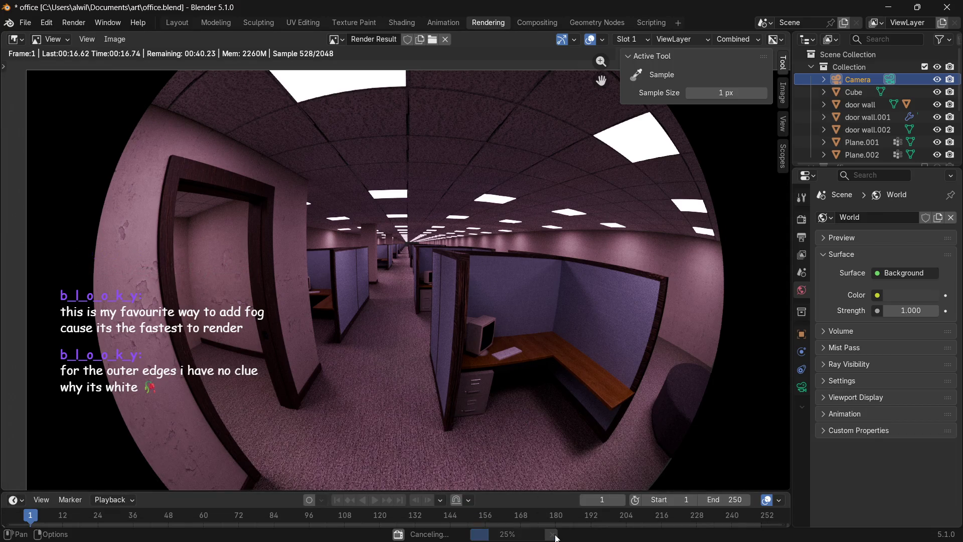
{"action": "key", "text": "Escape"}
{"action": "left_click", "coordinate": [536, 23]}
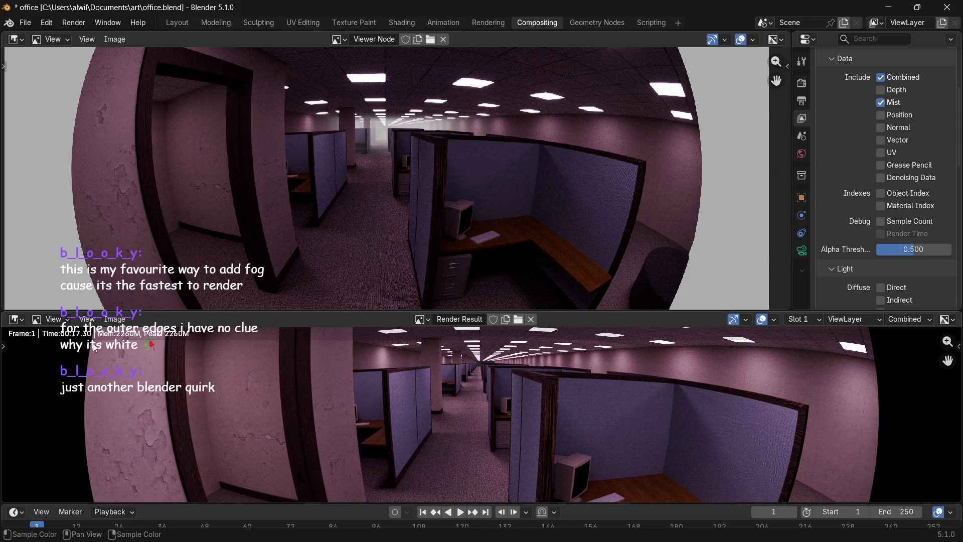
Make the lower area a Compositor showing the Color Ramp, Mix and Glare nodes, then return to Rendering.
{"action": "left_click", "coordinate": [16, 319]}
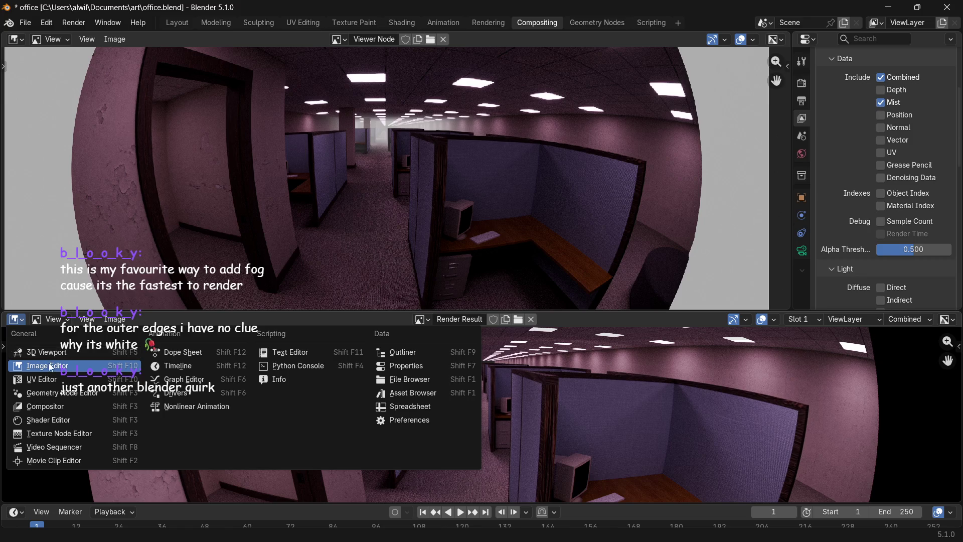
{"action": "left_click", "coordinate": [41, 407]}
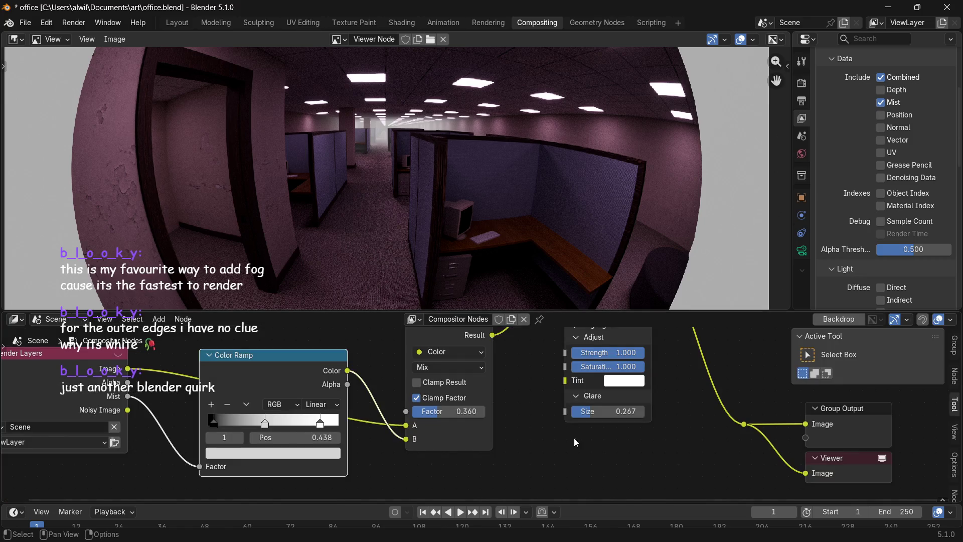
{"action": "mouse_move", "coordinate": [678, 423]}
{"action": "middle_mouse_down"}
{"action": "mouse_move", "coordinate": [670, 414]}
{"action": "mouse_move", "coordinate": [662, 421]}
{"action": "middle_mouse_up"}
{"action": "mouse_move", "coordinate": [594, 399]}
{"action": "middle_mouse_down"}
{"action": "mouse_move", "coordinate": [613, 419]}
{"action": "mouse_move", "coordinate": [575, 381]}
{"action": "mouse_move", "coordinate": [652, 360]}
{"action": "middle_mouse_up"}
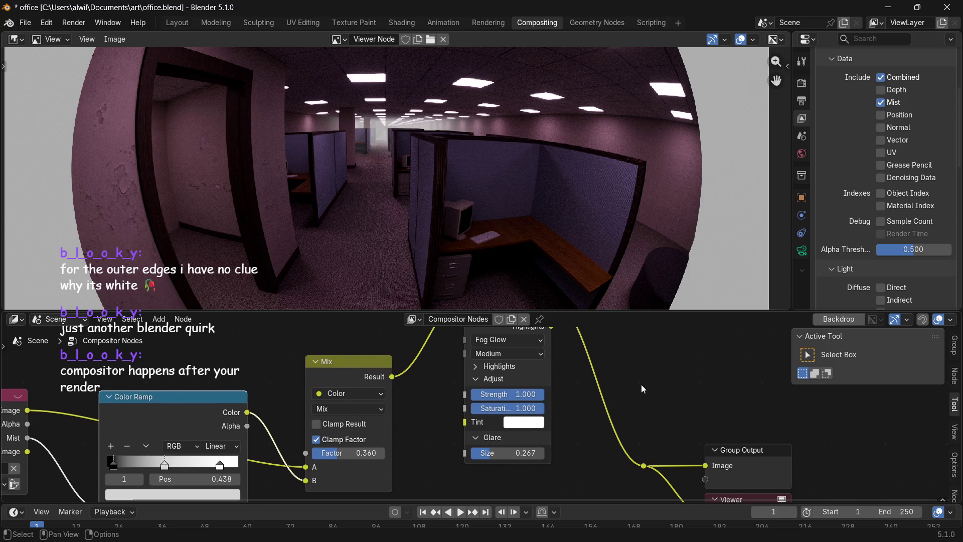
{"action": "middle_click_drag", "start_coordinate": [641, 384], "coordinate": [624, 361]}
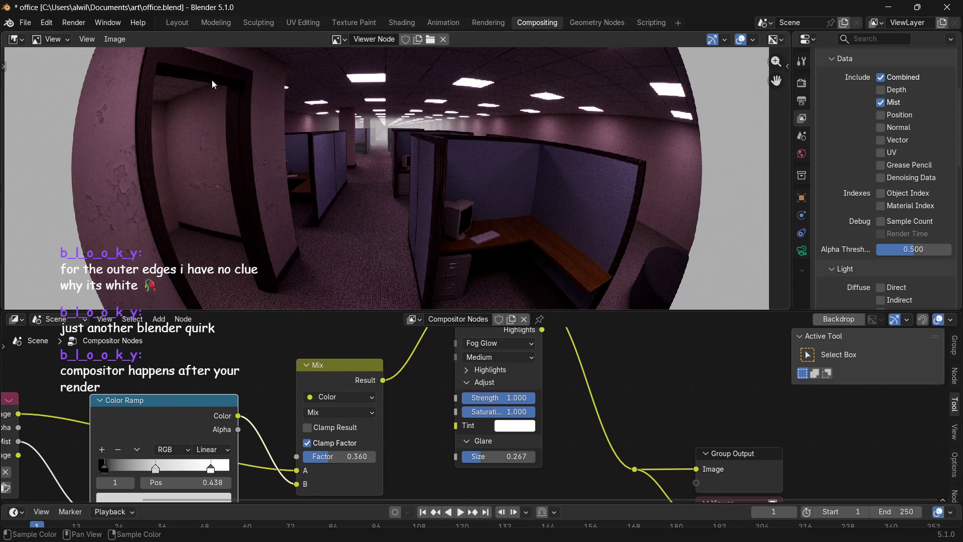
{"action": "left_click", "coordinate": [488, 22]}
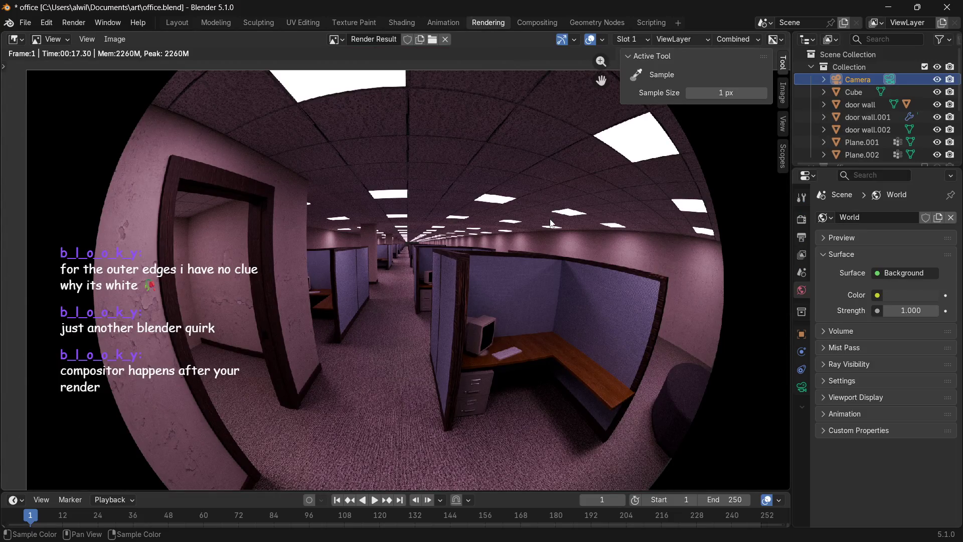
Run a full render with the fog, inspect it, and turn the main area back into a 3D Viewport.
{"action": "key", "text": "F12"}
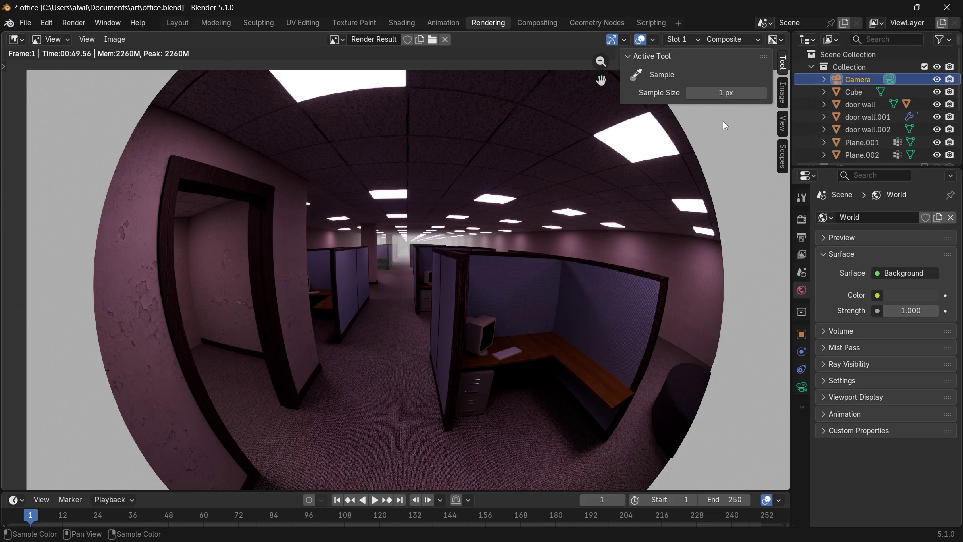
{"action": "mouse_move", "coordinate": [742, 171]}
{"action": "middle_mouse_down"}
{"action": "mouse_move", "coordinate": [693, 184]}
{"action": "mouse_move", "coordinate": [697, 238]}
{"action": "mouse_move", "coordinate": [641, 252]}
{"action": "middle_mouse_up"}
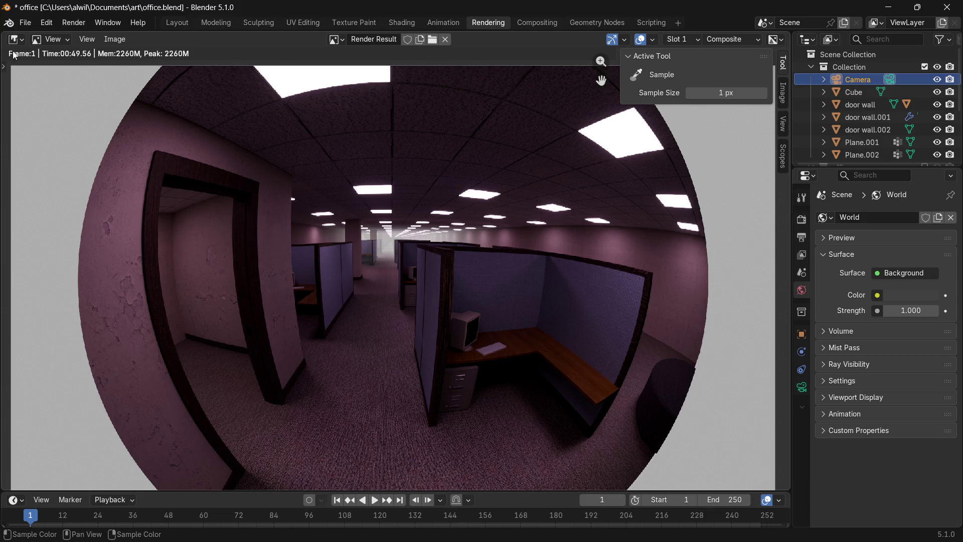
{"action": "left_click", "coordinate": [15, 38]}
{"action": "left_click", "coordinate": [37, 59]}
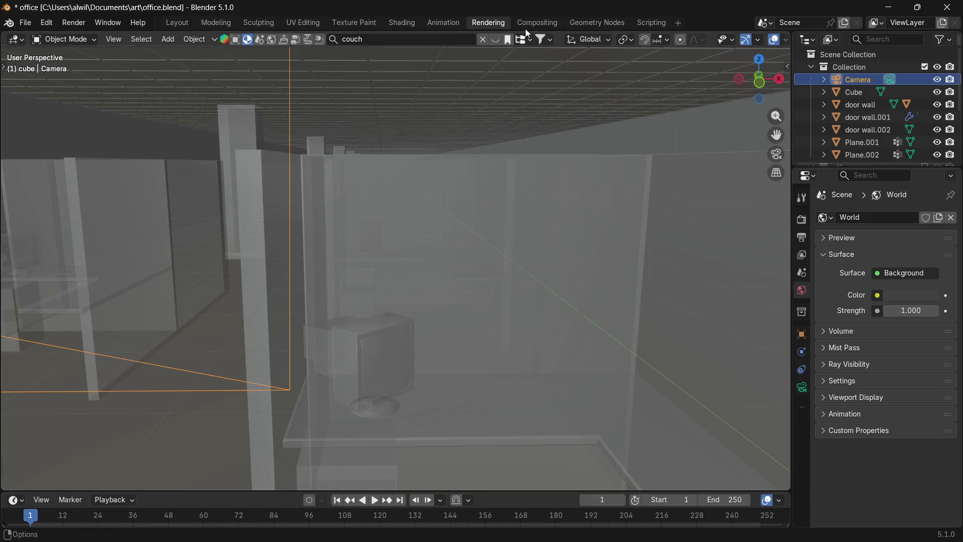
Go to Compositing and enlarge the node editor with the Render Layers node in view.
{"action": "left_click", "coordinate": [539, 23]}
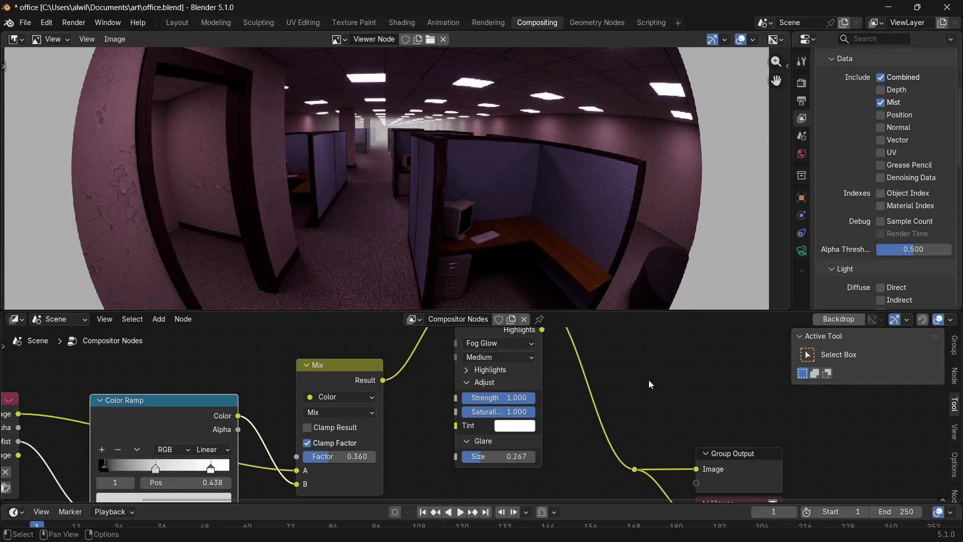
{"action": "left_click_drag", "start_coordinate": [673, 311], "coordinate": [679, 162]}
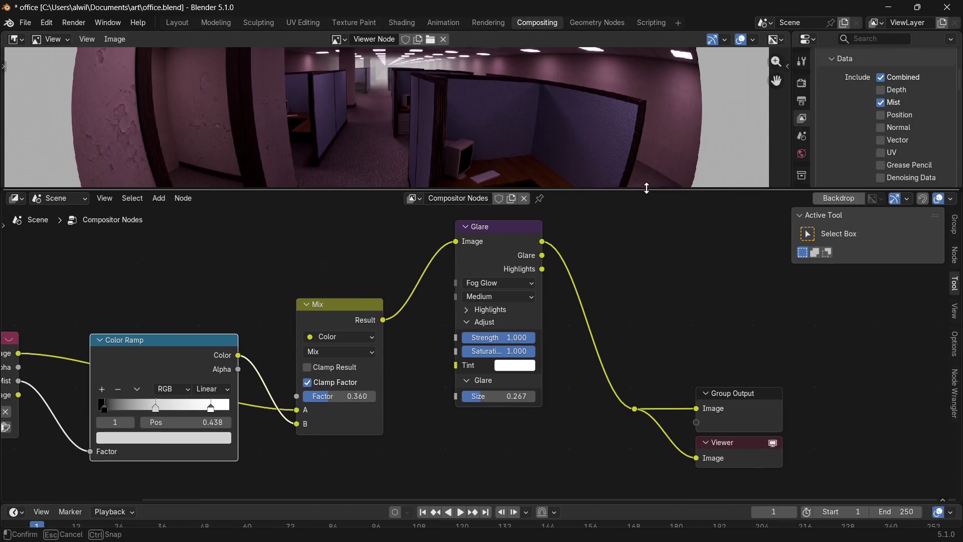
{"action": "left_click", "coordinate": [678, 319]}
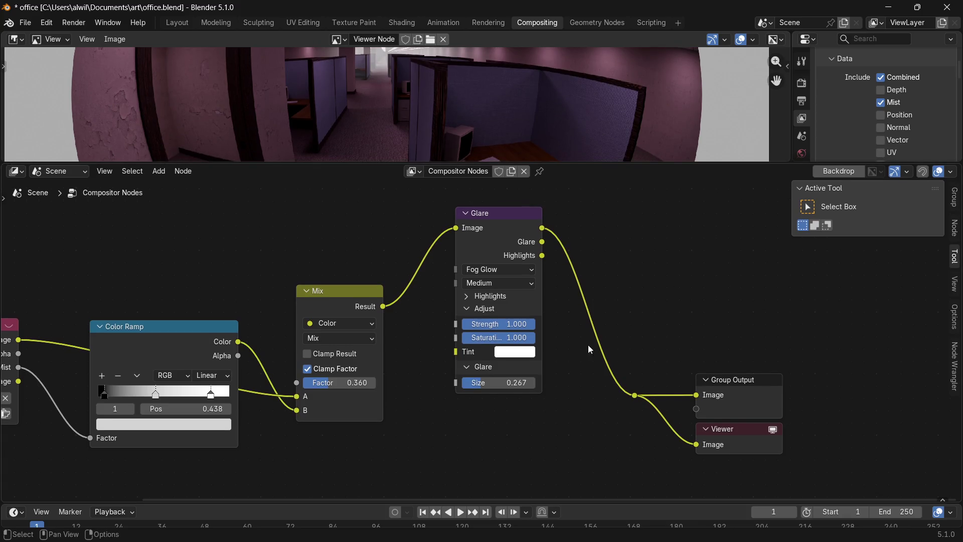
{"action": "middle_click_drag", "start_coordinate": [344, 448], "coordinate": [501, 437]}
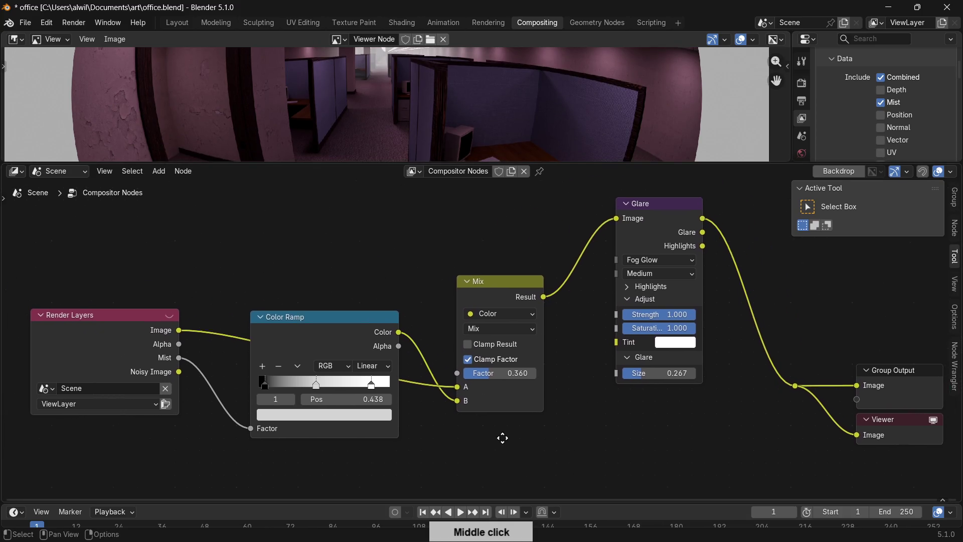
Mute the Color Ramp and Mix nodes so the fog is removed.
{"action": "left_click", "coordinate": [326, 342]}
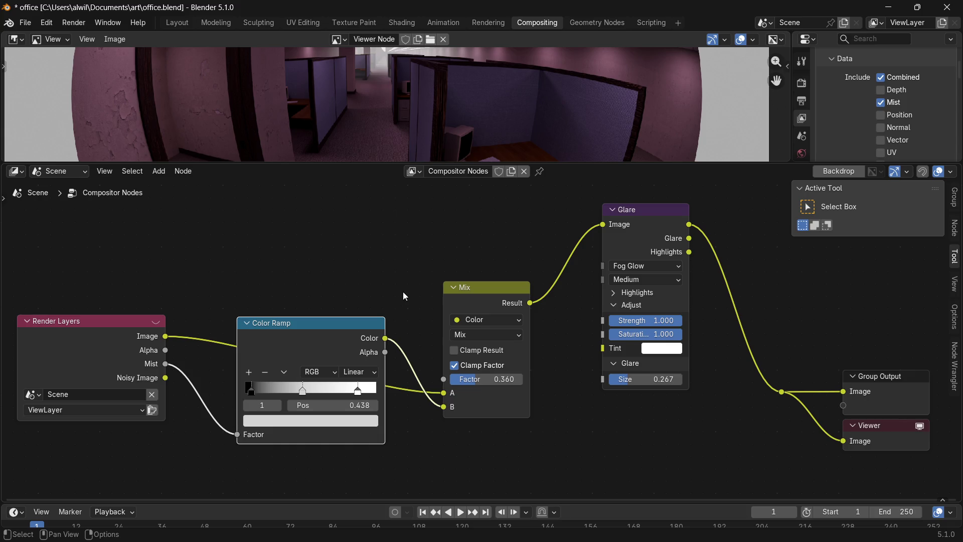
{"action": "key", "text": "m"}
{"action": "left_click", "coordinate": [489, 293]}
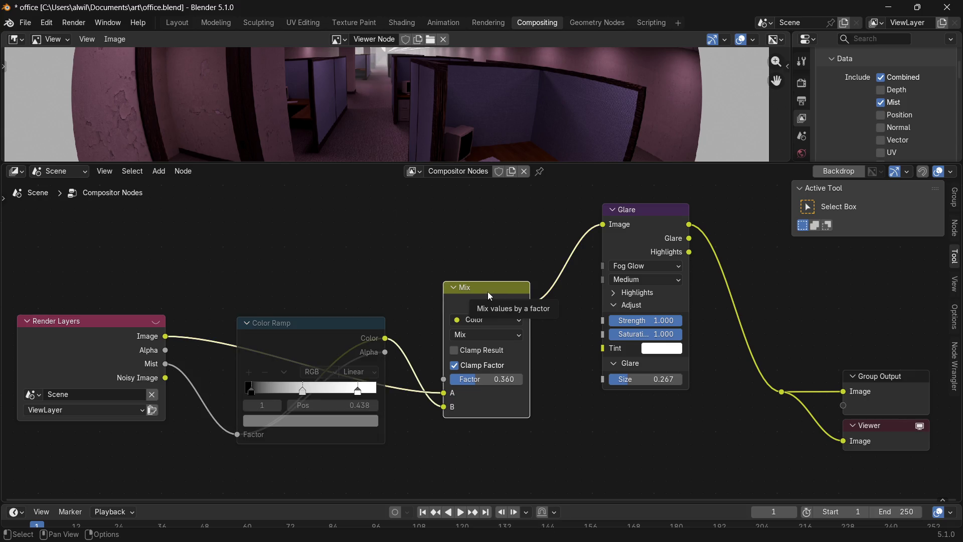
{"action": "key", "text": "m"}
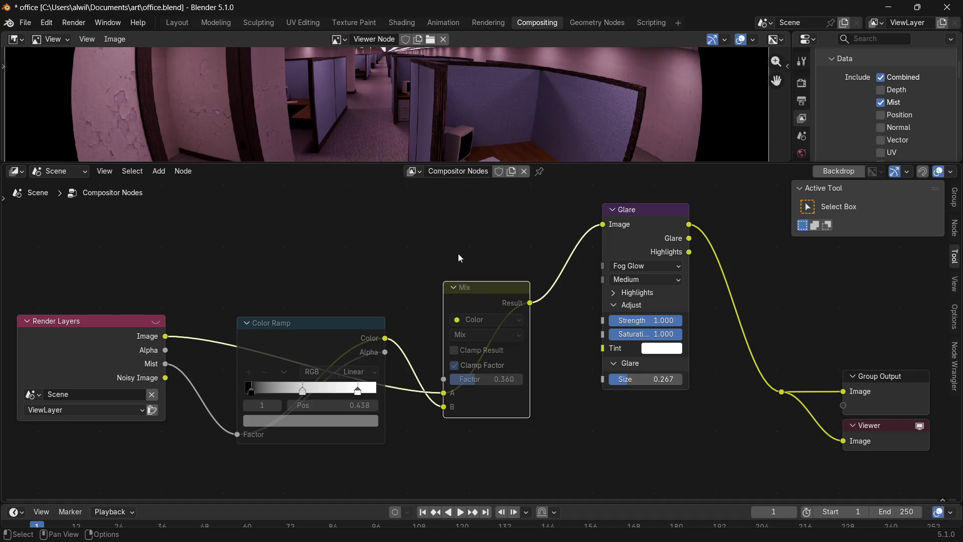
Enlarge the image viewer to inspect the fog-free result.
{"action": "middle_click_drag", "start_coordinate": [735, 253], "coordinate": [704, 292]}
{"action": "mouse_move", "coordinate": [592, 163]}
{"action": "left_mouse_down"}
{"action": "mouse_move", "coordinate": [585, 380]}
{"action": "mouse_move", "coordinate": [584, 368]}
{"action": "mouse_move", "coordinate": [631, 367]}
{"action": "mouse_move", "coordinate": [580, 351]}
{"action": "left_mouse_up"}
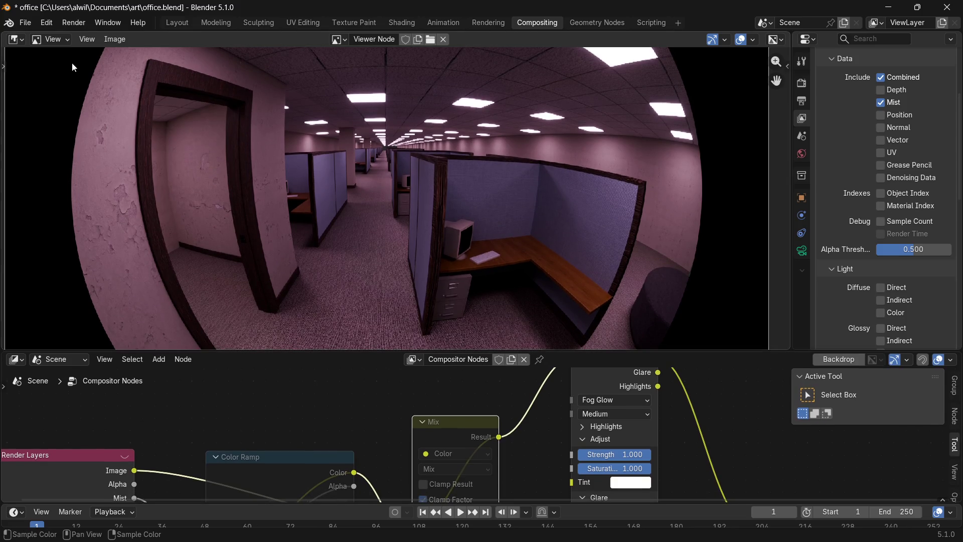
{"action": "left_click", "coordinate": [16, 39]}
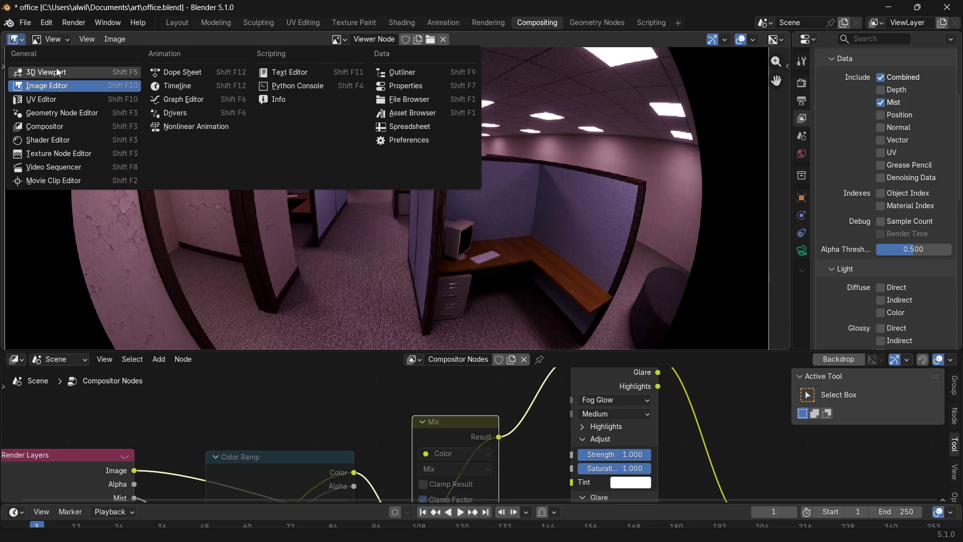
Open File > Clean Up > Manage Unused Data and inspect the unused mesh Plane.009.
{"action": "left_click", "coordinate": [31, 22]}
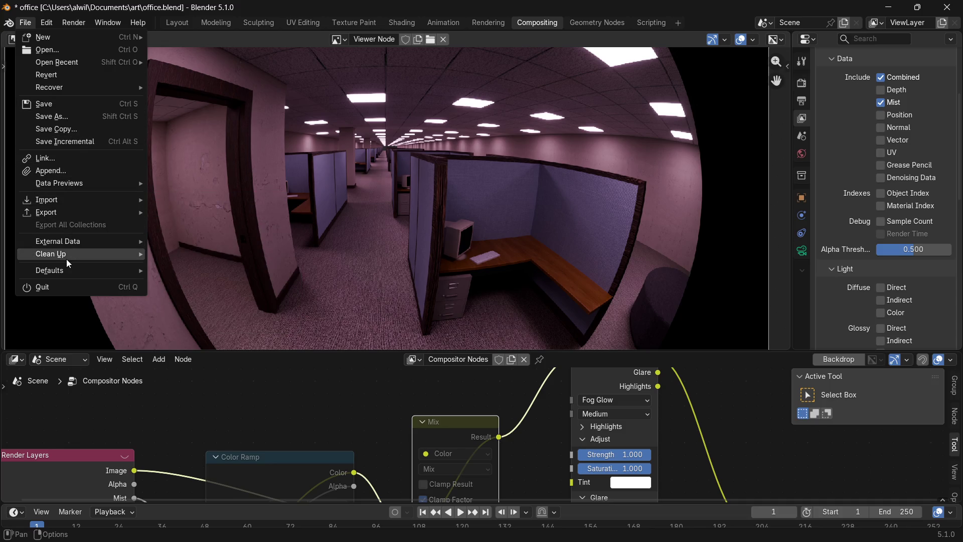
{"action": "mouse_move", "coordinate": [50, 253]}
{"action": "left_click", "coordinate": [233, 267]}
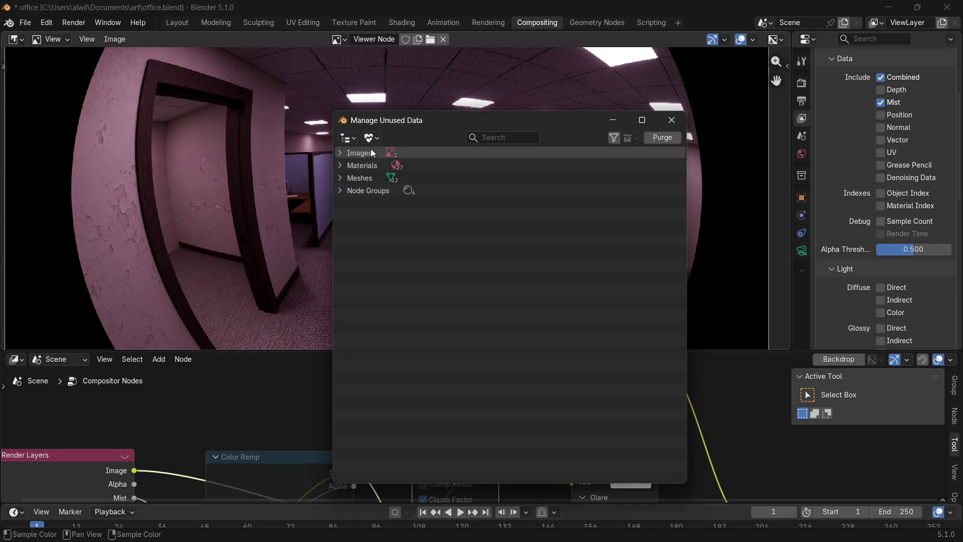
{"action": "left_click", "coordinate": [344, 176]}
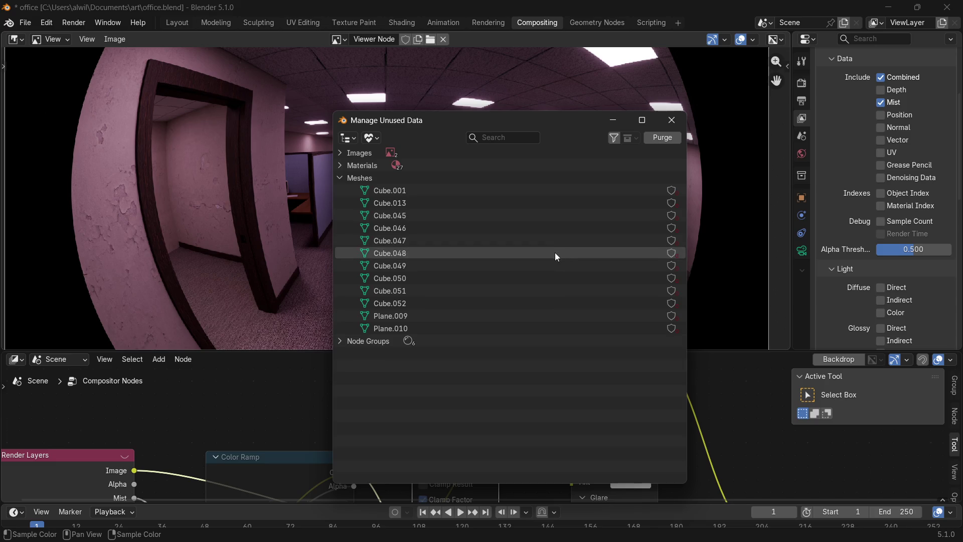
{"action": "left_click", "coordinate": [536, 315]}
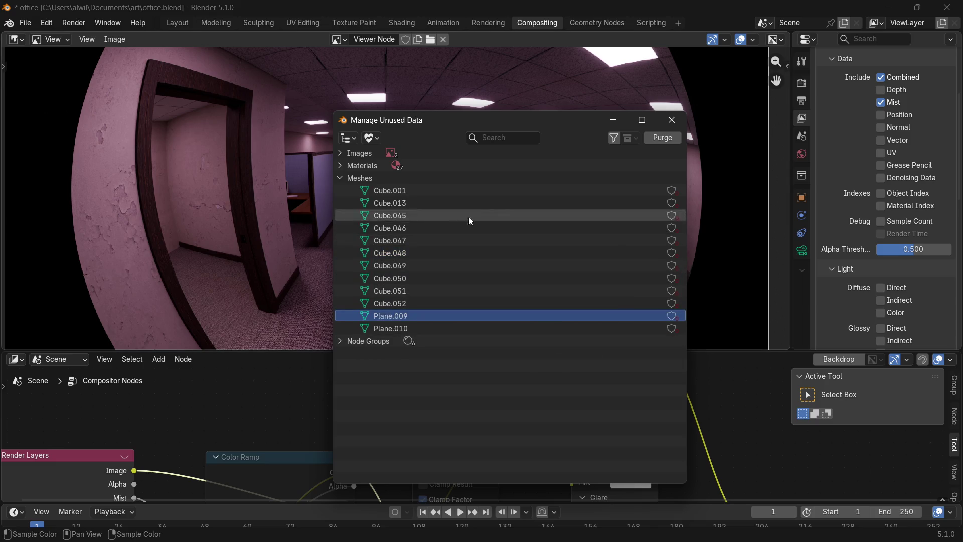
{"action": "left_click", "coordinate": [341, 178]}
Browse the unused Materials and Meshes lists, including Cube.050, then close the window.
{"action": "left_click", "coordinate": [340, 166]}
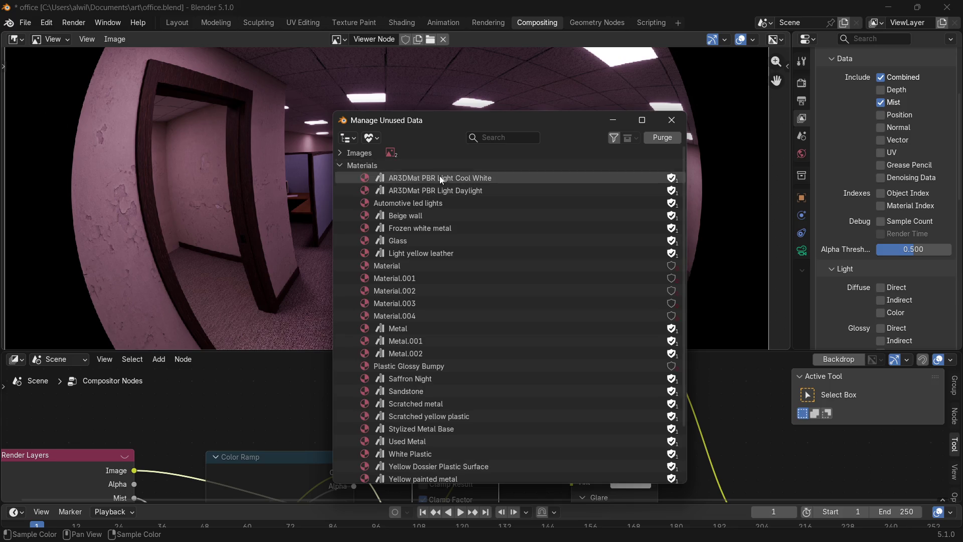
{"action": "left_click", "coordinate": [339, 164]}
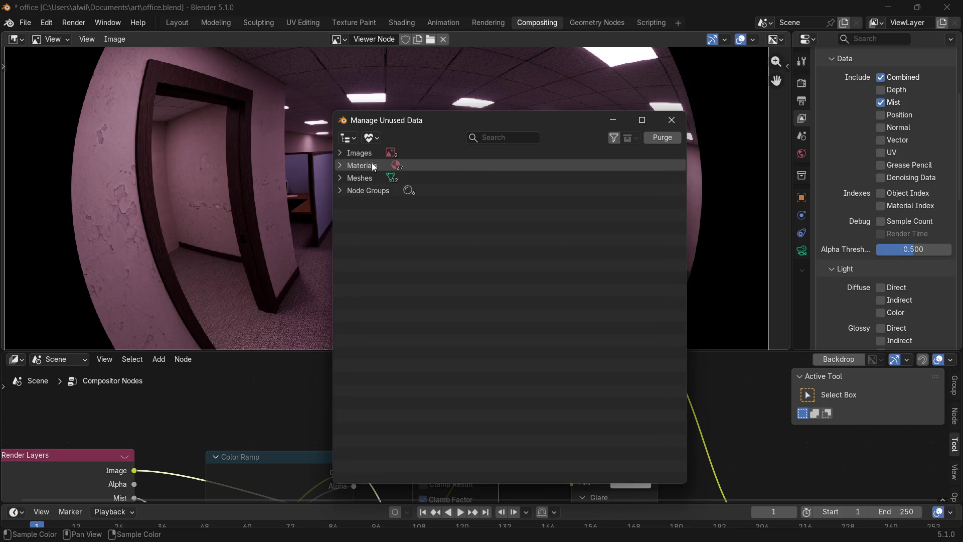
{"action": "left_click", "coordinate": [342, 166]}
{"action": "left_click", "coordinate": [341, 165]}
{"action": "left_click", "coordinate": [343, 178]}
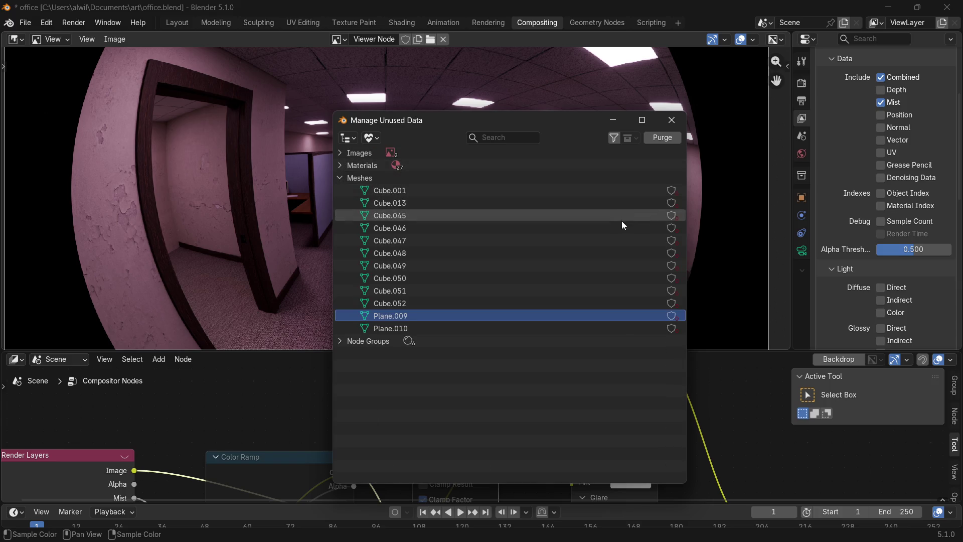
{"action": "left_click", "coordinate": [602, 278]}
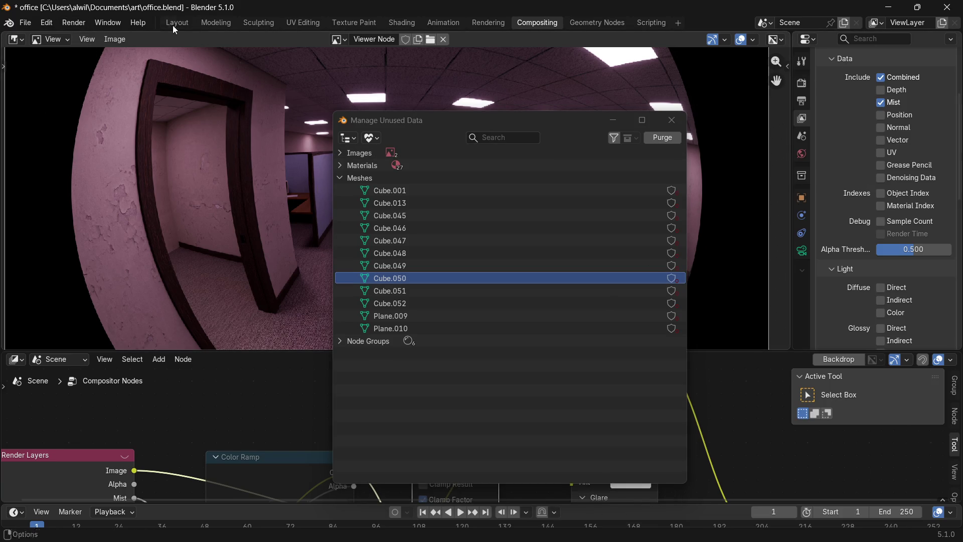
{"action": "left_click", "coordinate": [672, 119]}
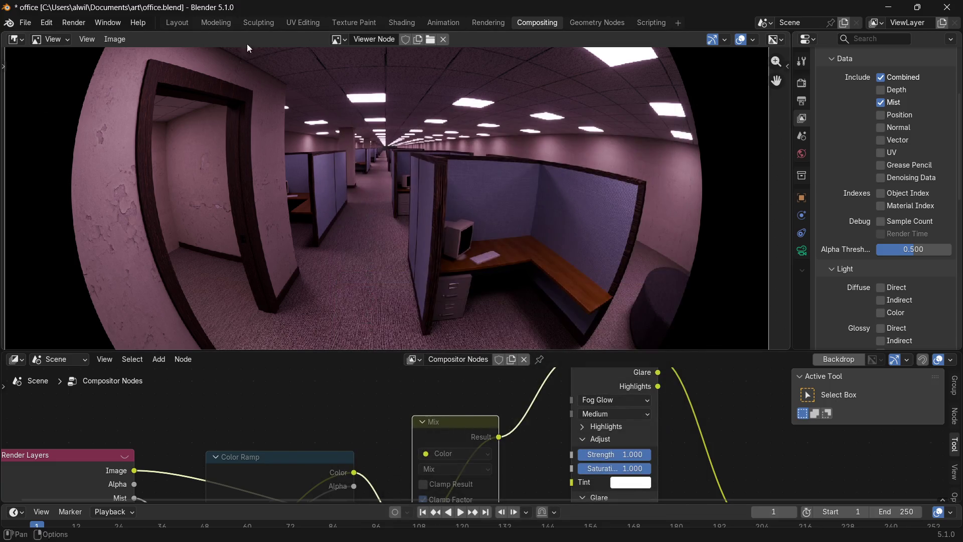
Switch to the Modeling workspace and open the File menu for clean-up.
{"action": "left_click", "coordinate": [216, 22]}
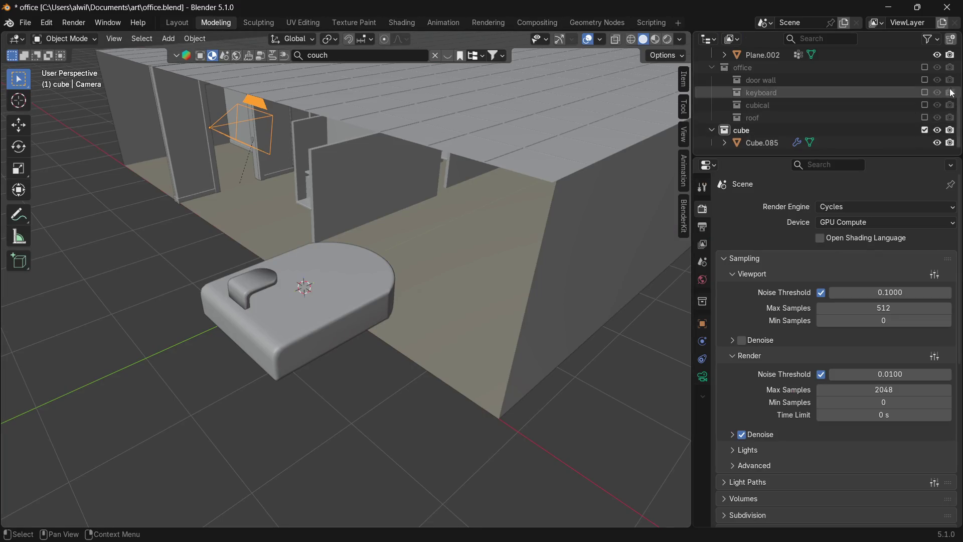
{"action": "scroll", "coordinate": [828, 105], "scroll_direction": "up", "scroll_amount": 2}
{"action": "scroll", "coordinate": [828, 105], "scroll_direction": "up", "scroll_amount": 5}
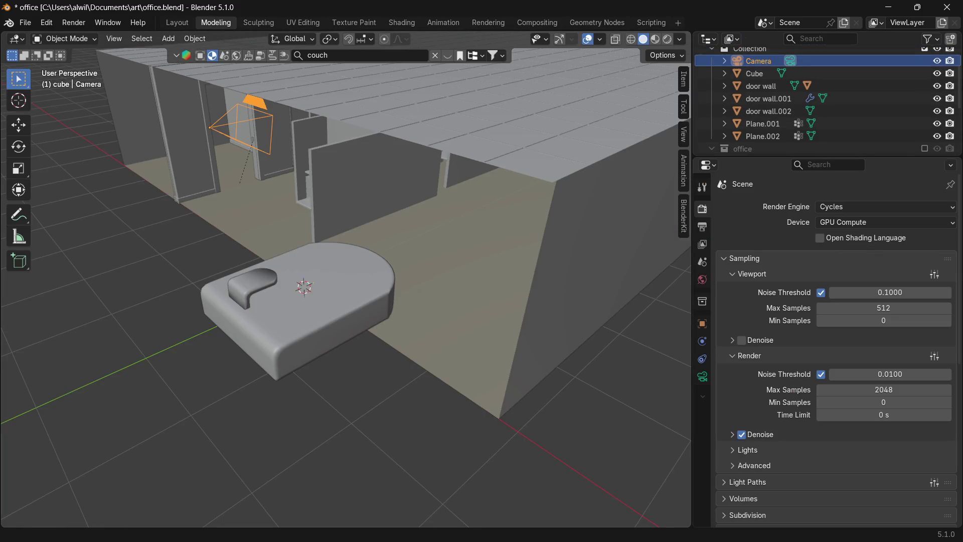
{"action": "scroll", "coordinate": [827, 105], "scroll_direction": "up", "scroll_amount": 5}
{"action": "scroll", "coordinate": [957, 114], "scroll_direction": "down", "scroll_amount": 3}
{"action": "scroll", "coordinate": [957, 114], "scroll_direction": "down", "scroll_amount": 2}
{"action": "scroll", "coordinate": [958, 114], "scroll_direction": "down", "scroll_amount": 2}
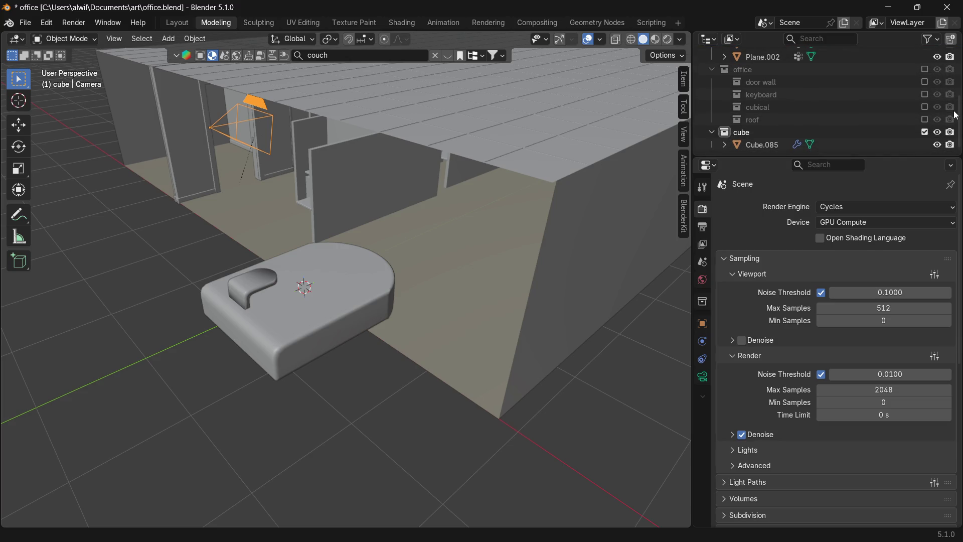
{"action": "scroll", "coordinate": [957, 113], "scroll_direction": "up", "scroll_amount": 1}
{"action": "scroll", "coordinate": [957, 110], "scroll_direction": "down", "scroll_amount": 1}
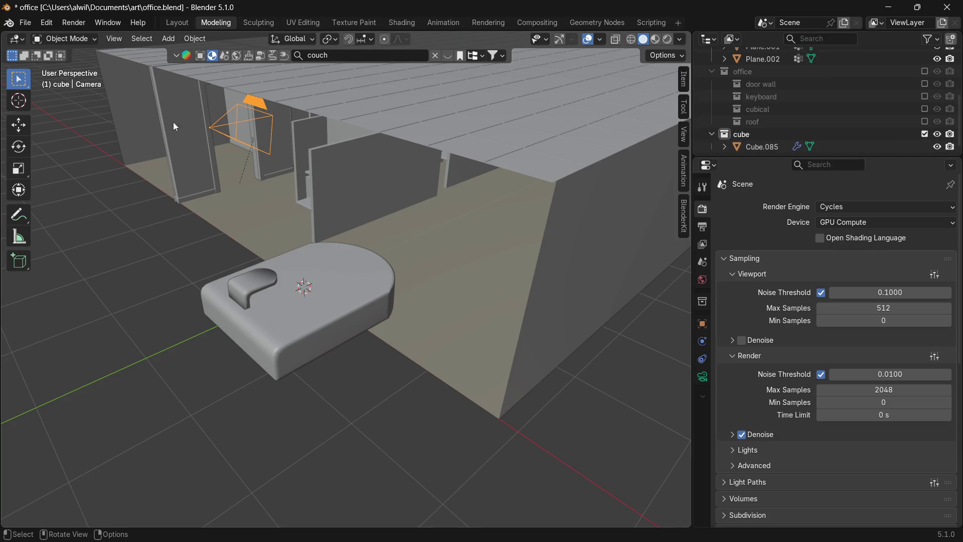
{"action": "left_click", "coordinate": [25, 23]}
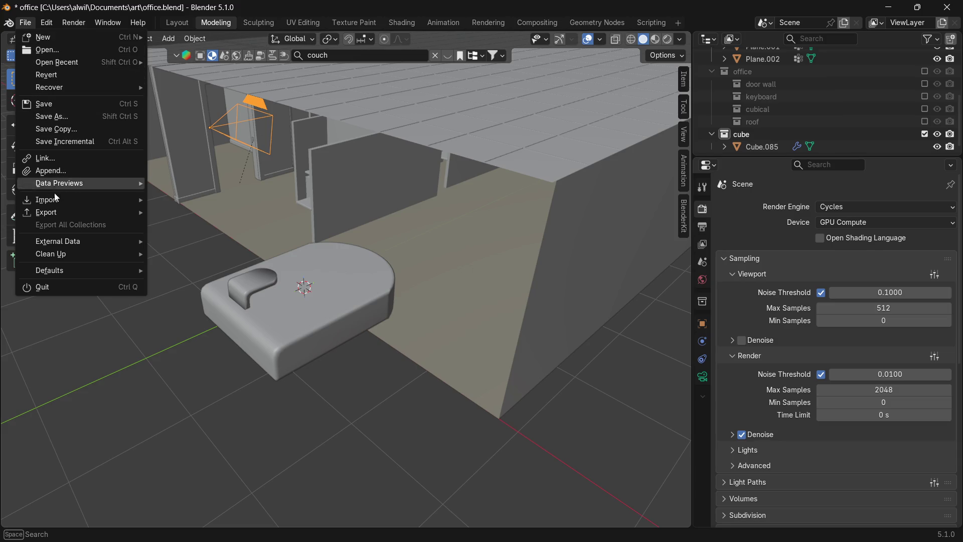
{"action": "mouse_move", "coordinate": [50, 254]}
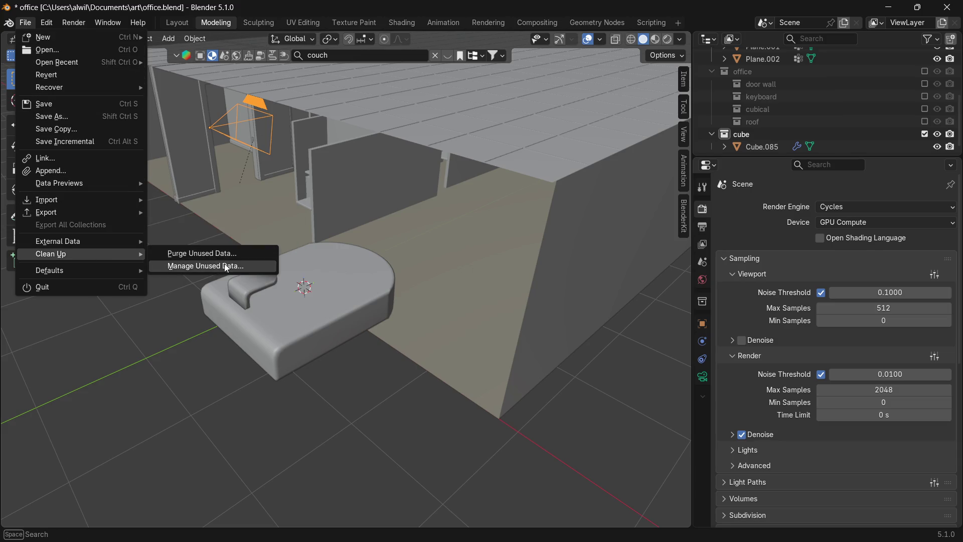
Open Manage Unused Data and glance at the unused meshes list.
{"action": "left_click", "coordinate": [226, 266]}
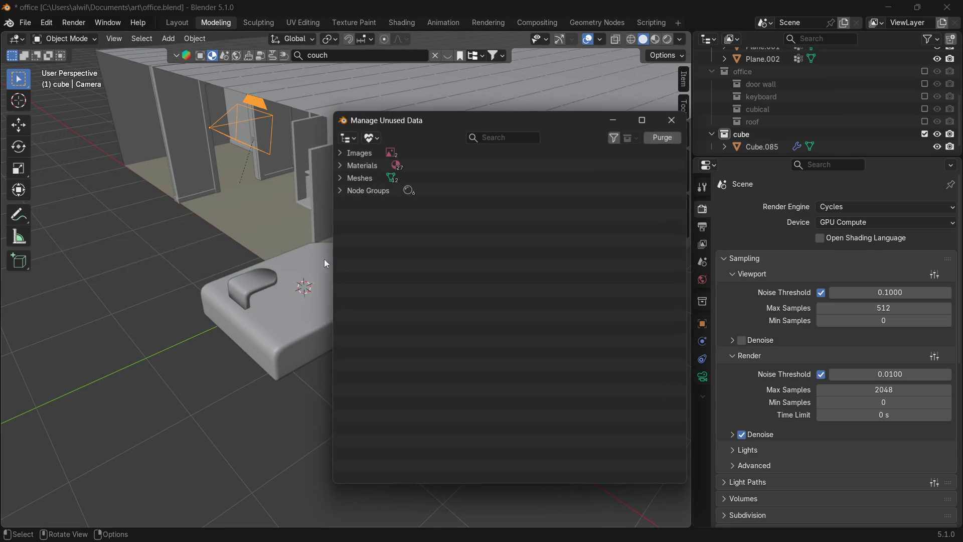
{"action": "left_click", "coordinate": [343, 177]}
{"action": "left_click", "coordinate": [340, 173]}
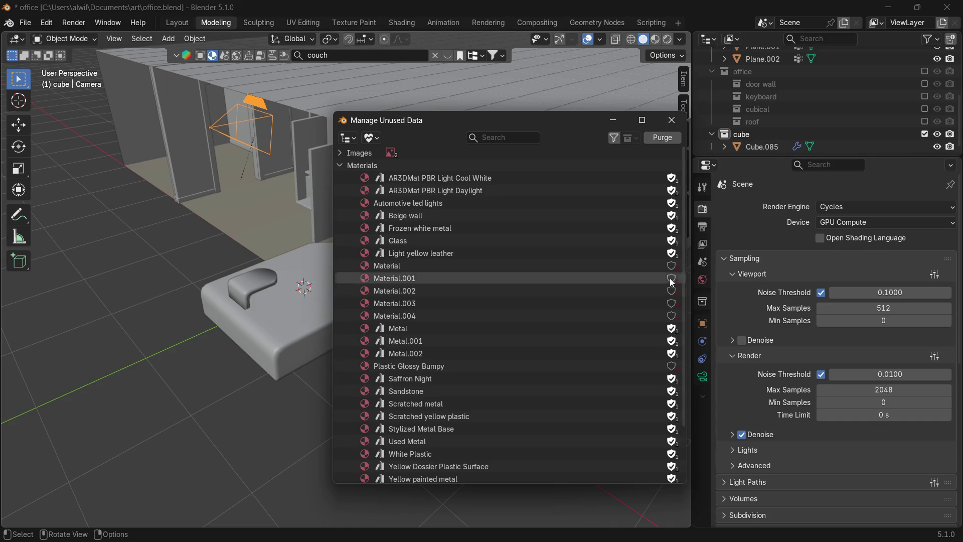
{"action": "left_click_drag", "start_coordinate": [682, 323], "coordinate": [678, 383]}
Remove fake-user protection from the unused materials, including Scratched metal, Sandstone, Saffron Night and the Metal variants.
{"action": "left_click", "coordinate": [672, 446]}
{"action": "left_click", "coordinate": [671, 421]}
{"action": "left_click", "coordinate": [671, 408]}
{"action": "left_click", "coordinate": [672, 383]}
{"action": "left_click", "coordinate": [672, 357]}
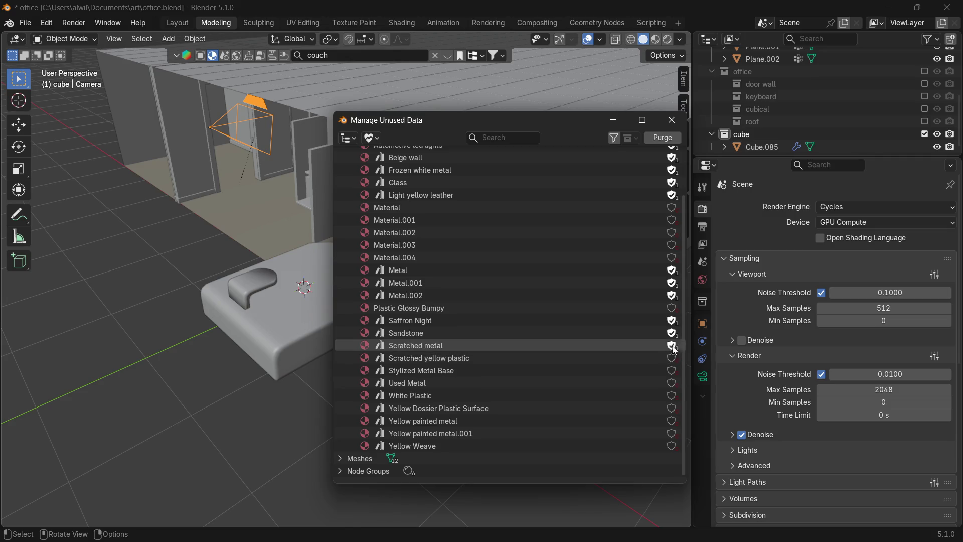
{"action": "left_click", "coordinate": [672, 333]}
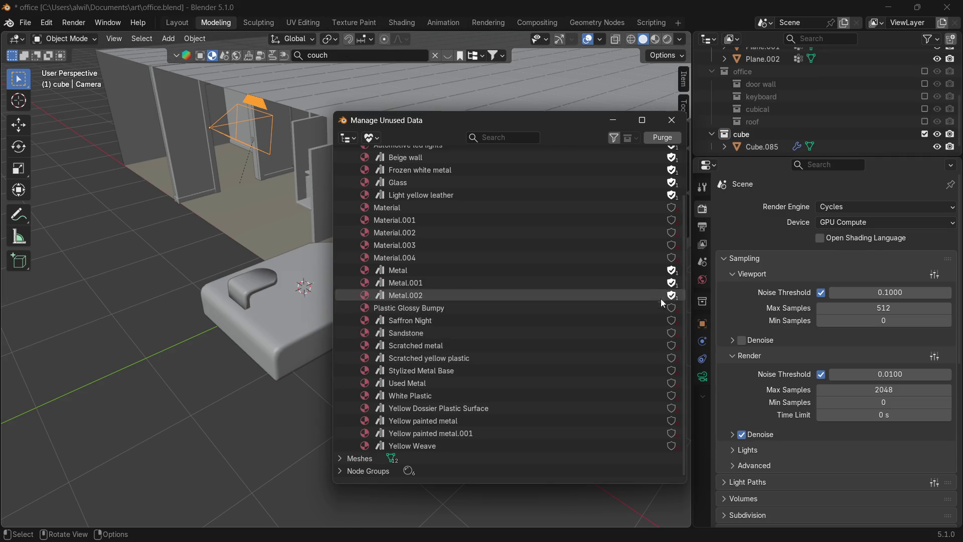
{"action": "left_click", "coordinate": [672, 270]}
{"action": "left_click", "coordinate": [671, 295]}
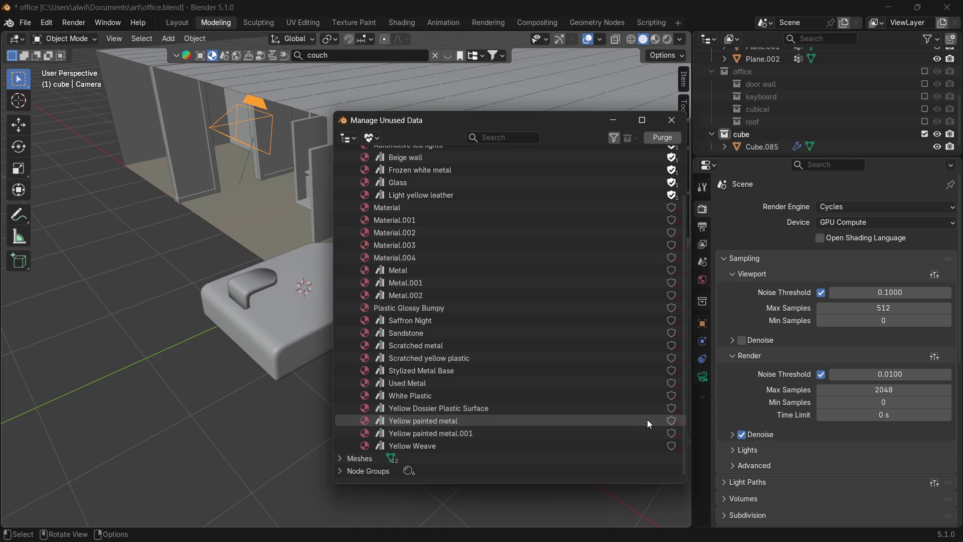
Purge the 97 unused data-blocks, close the window, and start a render.
{"action": "left_click", "coordinate": [661, 140]}
{"action": "left_click", "coordinate": [548, 245]}
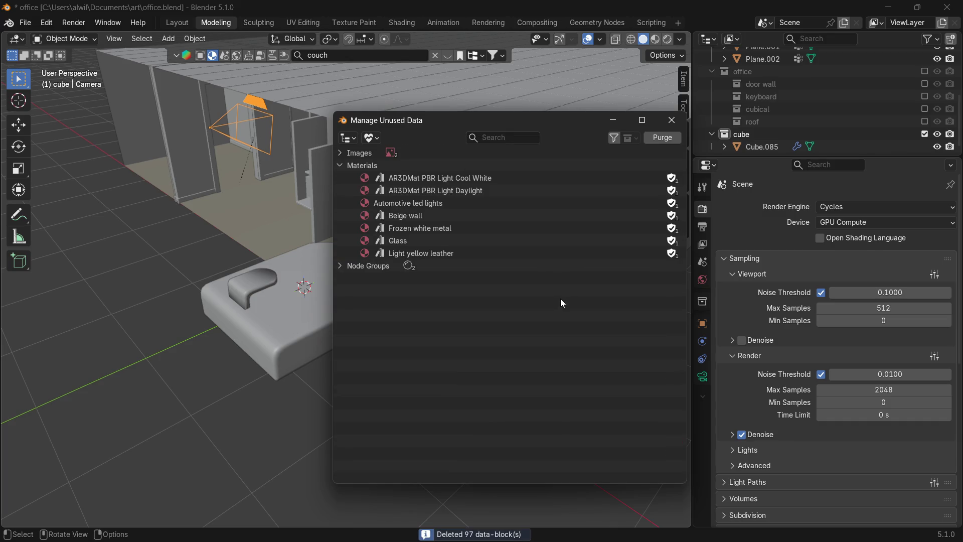
{"action": "left_click", "coordinate": [672, 121]}
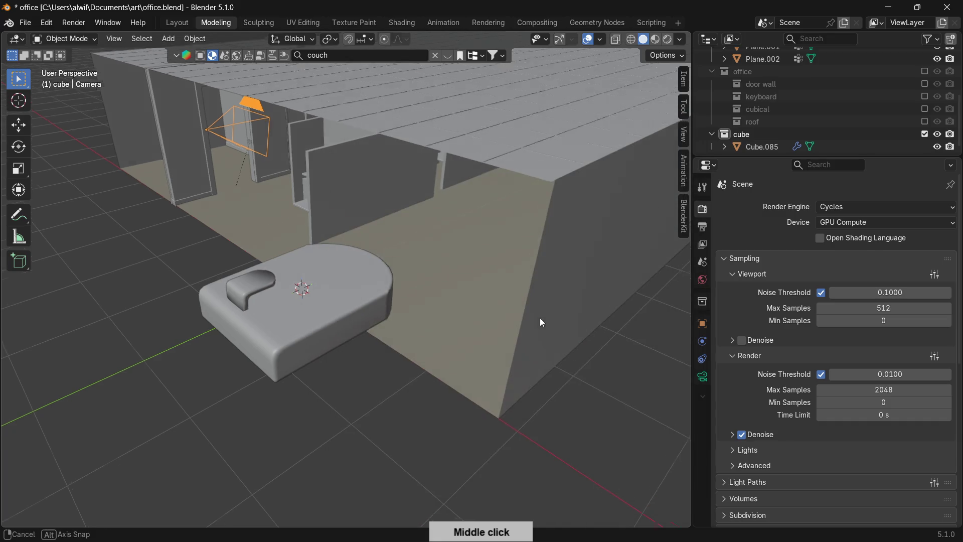
{"action": "middle_click_drag", "start_coordinate": [537, 323], "coordinate": [572, 287]}
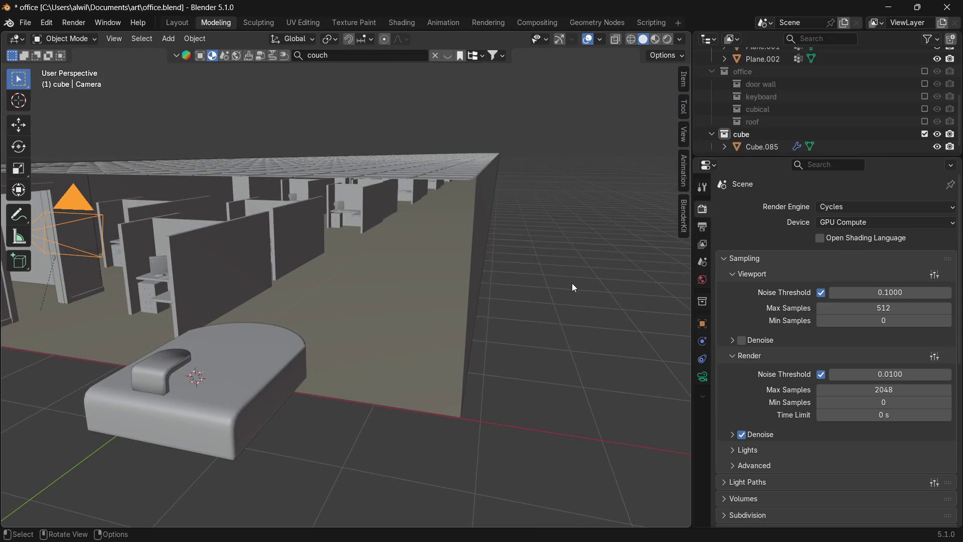
{"action": "key", "text": "F12"}
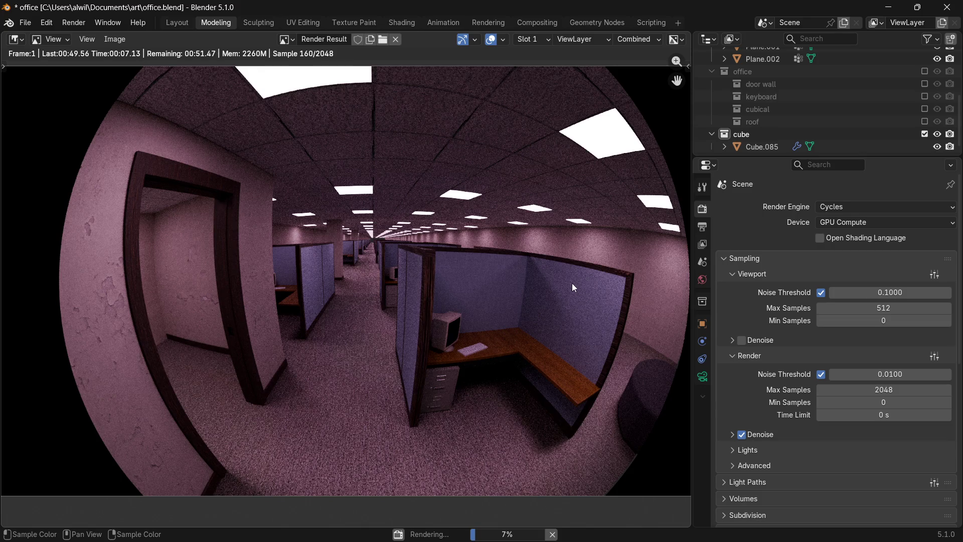
Cancel the running render and show the Output format settings.
{"action": "left_click", "coordinate": [555, 536]}
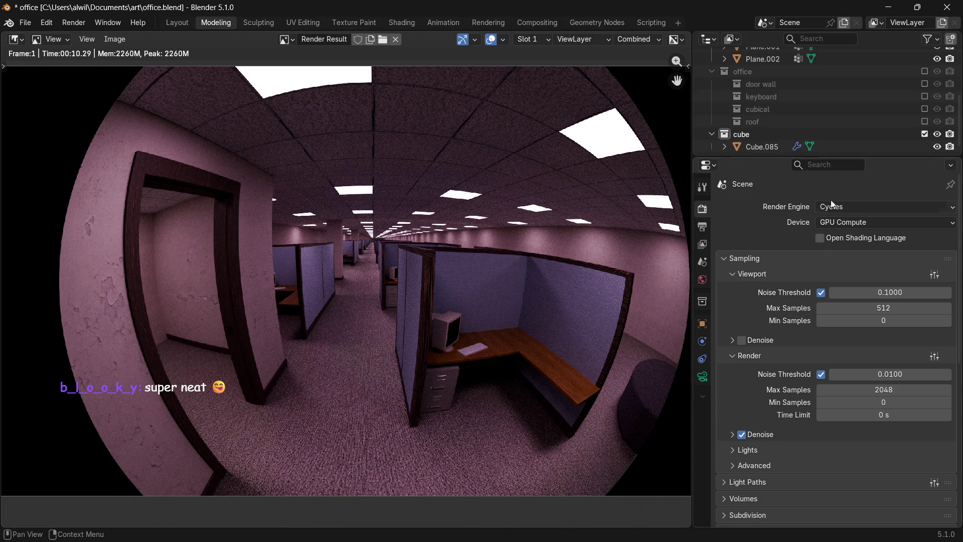
{"action": "left_click", "coordinate": [702, 226]}
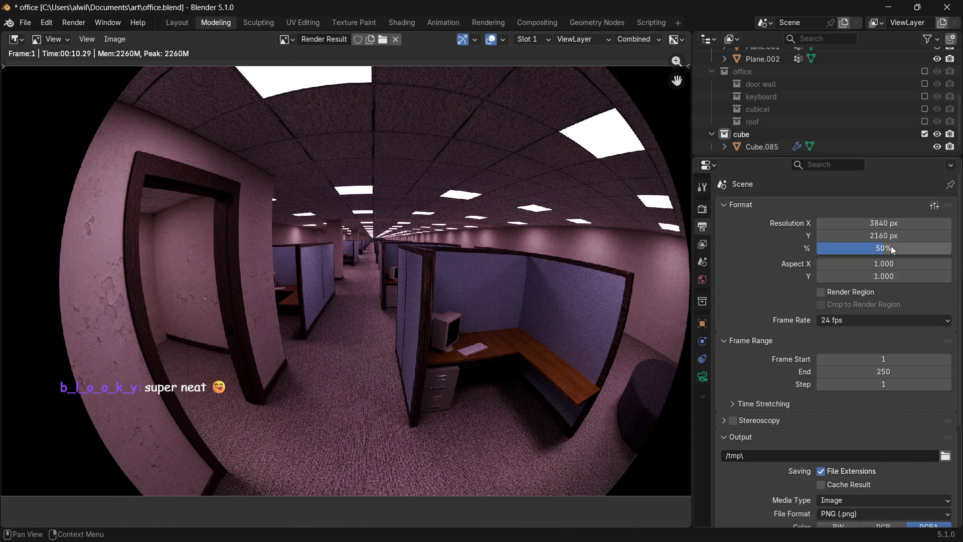
Set Resolution % to 100 and Render Max Samples to 1024.
{"action": "left_click_drag", "start_coordinate": [883, 252], "coordinate": [935, 250]}
{"action": "left_click", "coordinate": [702, 209]}
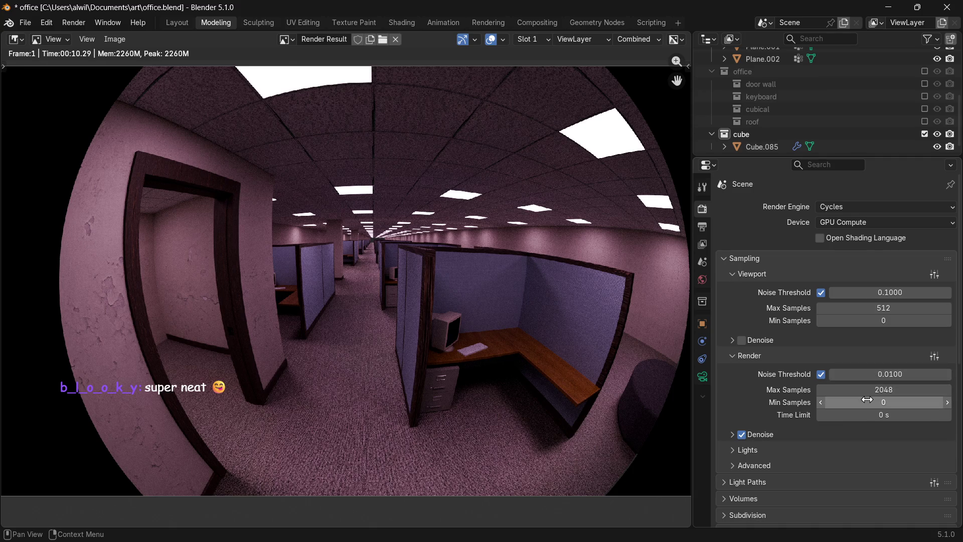
{"action": "left_click", "coordinate": [904, 391]}
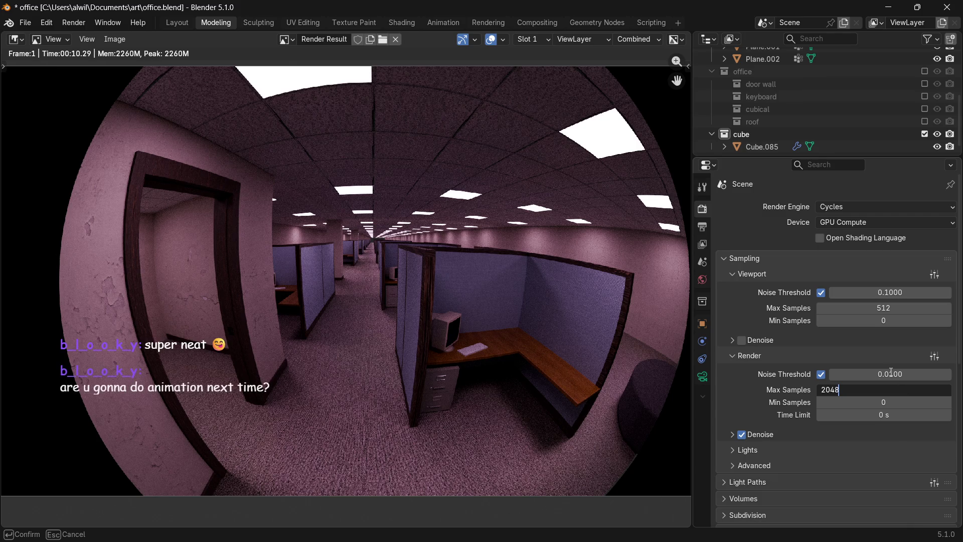
{"action": "key", "text": "BackSpace"}
{"action": "key", "text": "BackSpace"}
{"action": "key", "text": "BackSpace"}
{"action": "type", "text": "1024"}
{"action": "key", "text": "Return"}
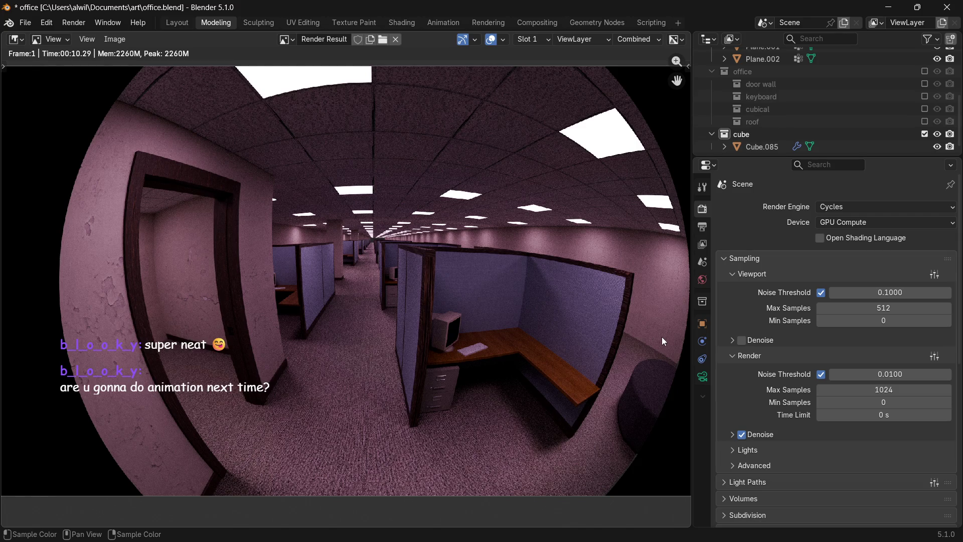
{"action": "left_click", "coordinate": [705, 225]}
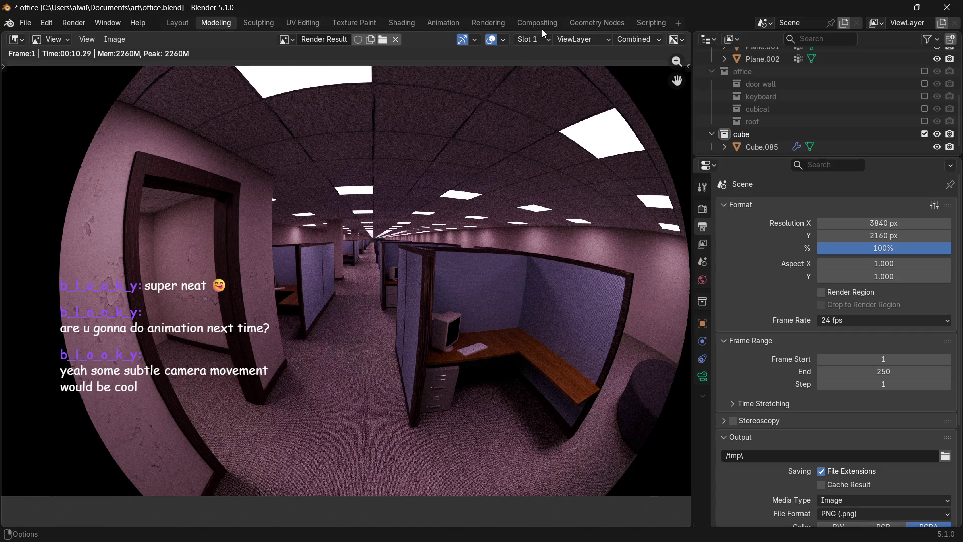
Switch the Render Result to empty Slot 2 and start the final full-resolution render.
{"action": "left_click", "coordinate": [529, 39]}
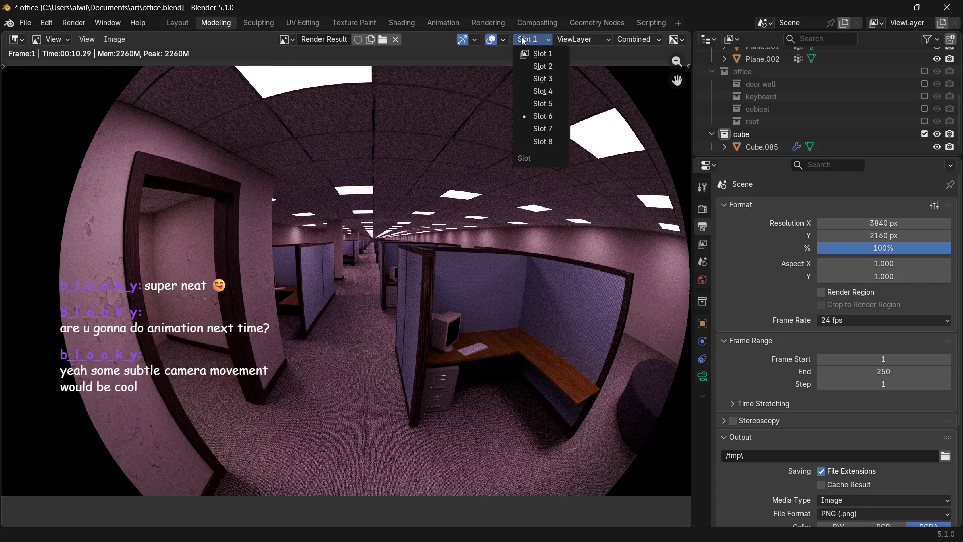
{"action": "left_click", "coordinate": [537, 67]}
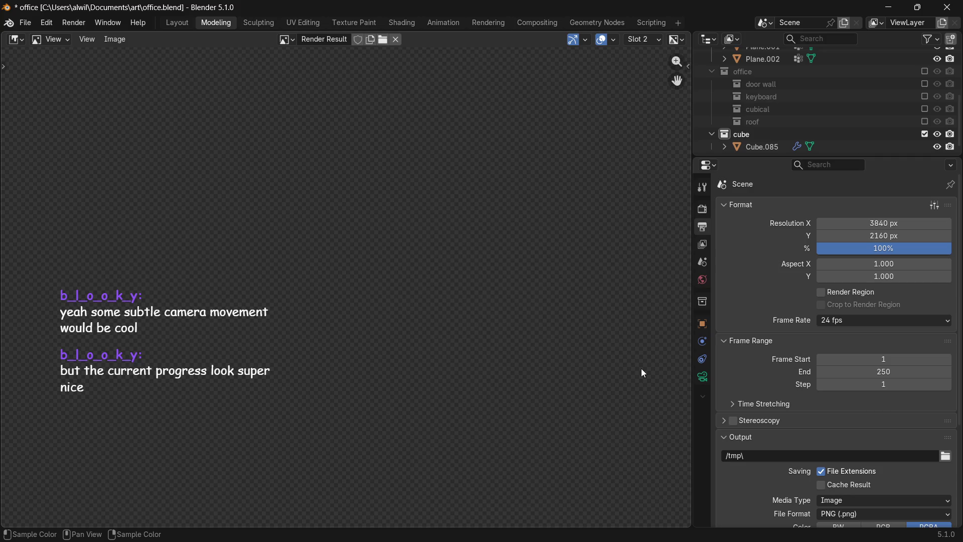
{"action": "key", "text": "F12"}
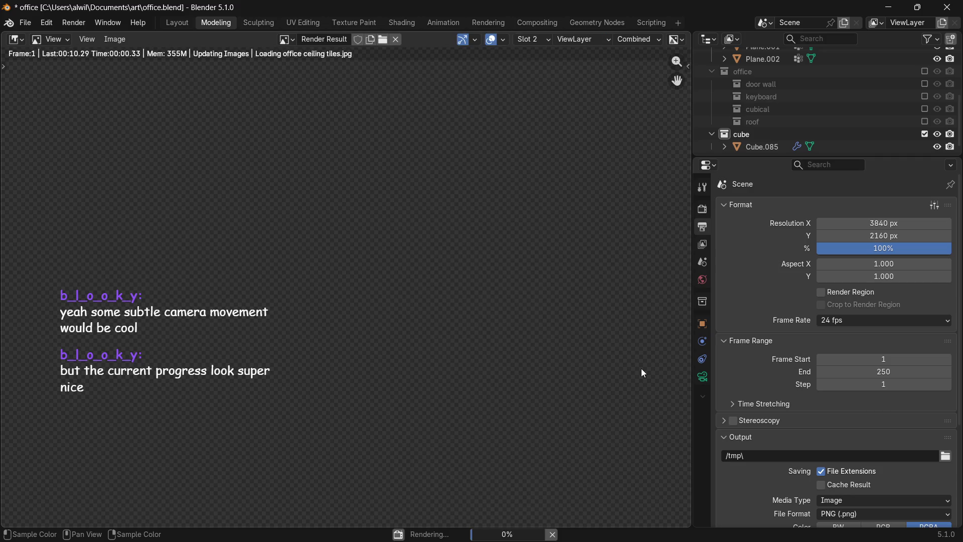
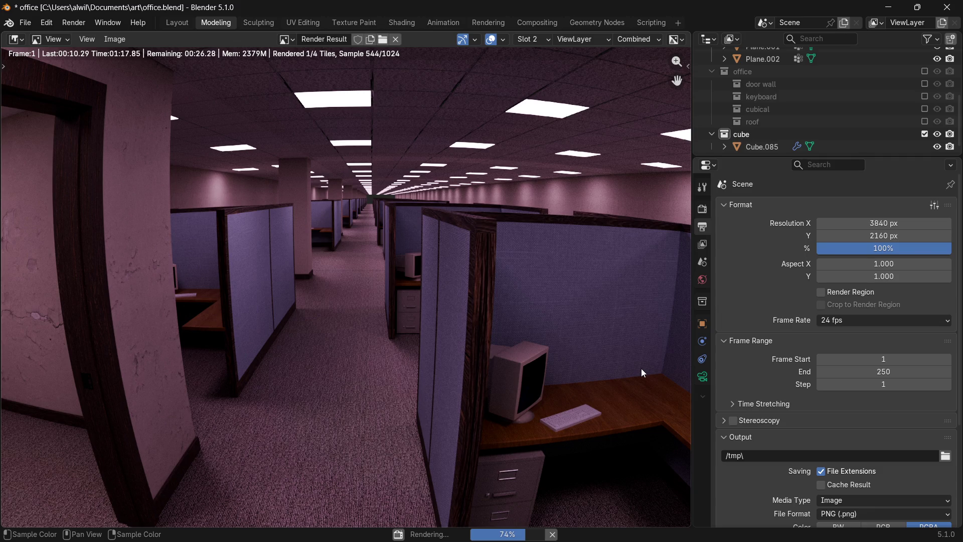
{"action": "scroll", "coordinate": [379, 203], "scroll_direction": "up", "scroll_amount": 2}
{"action": "scroll", "coordinate": [390, 189], "scroll_direction": "up", "scroll_amount": 2}
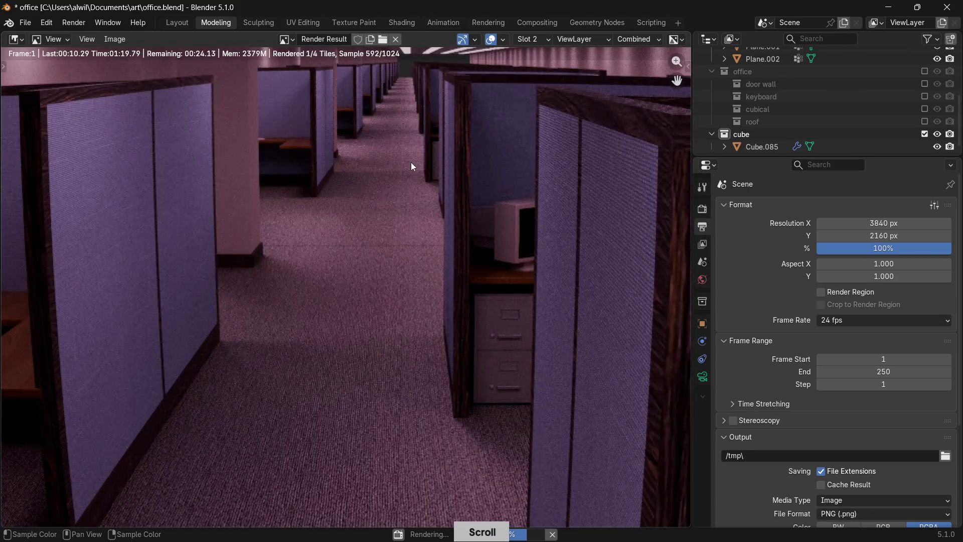
Check the ceiling and cubicle of the fisheye render, then cancel it short of 1024 samples.
{"action": "middle_click_drag", "start_coordinate": [425, 146], "coordinate": [395, 329]}
{"action": "scroll", "coordinate": [399, 332], "scroll_direction": "up", "scroll_amount": 2}
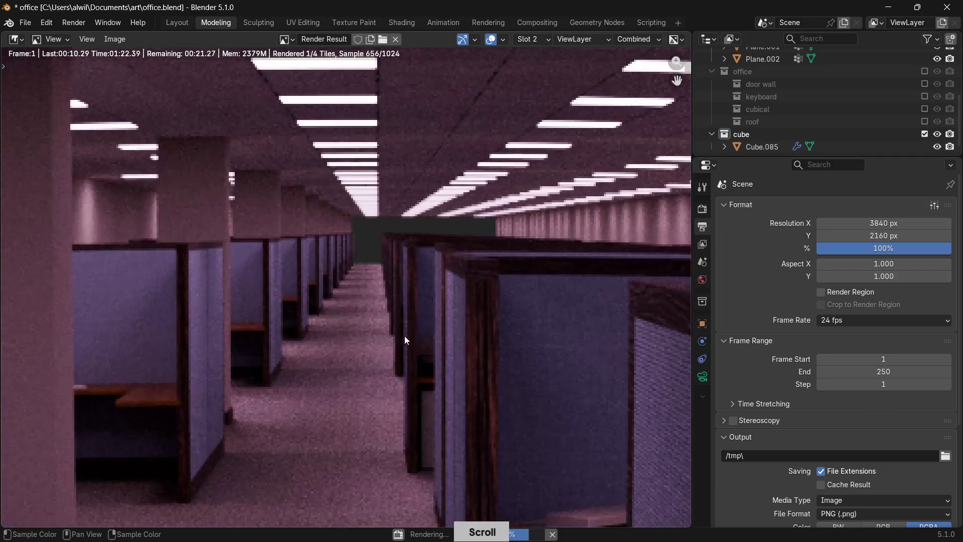
{"action": "scroll", "coordinate": [413, 327], "scroll_direction": "down", "scroll_amount": 1}
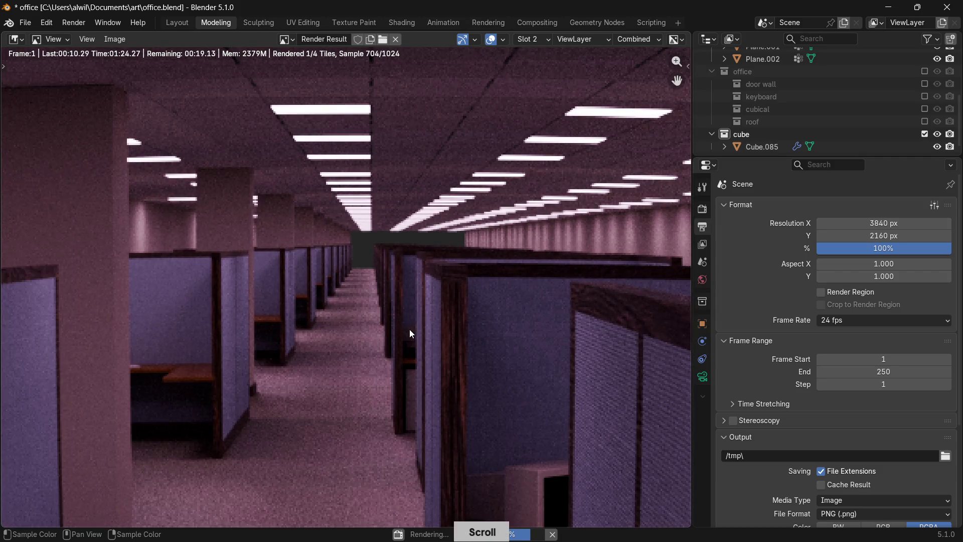
{"action": "scroll", "coordinate": [409, 329], "scroll_direction": "down", "scroll_amount": 1}
{"action": "scroll", "coordinate": [411, 332], "scroll_direction": "down", "scroll_amount": 1}
{"action": "scroll", "coordinate": [406, 355], "scroll_direction": "down", "scroll_amount": 1}
{"action": "scroll", "coordinate": [407, 358], "scroll_direction": "down", "scroll_amount": 1}
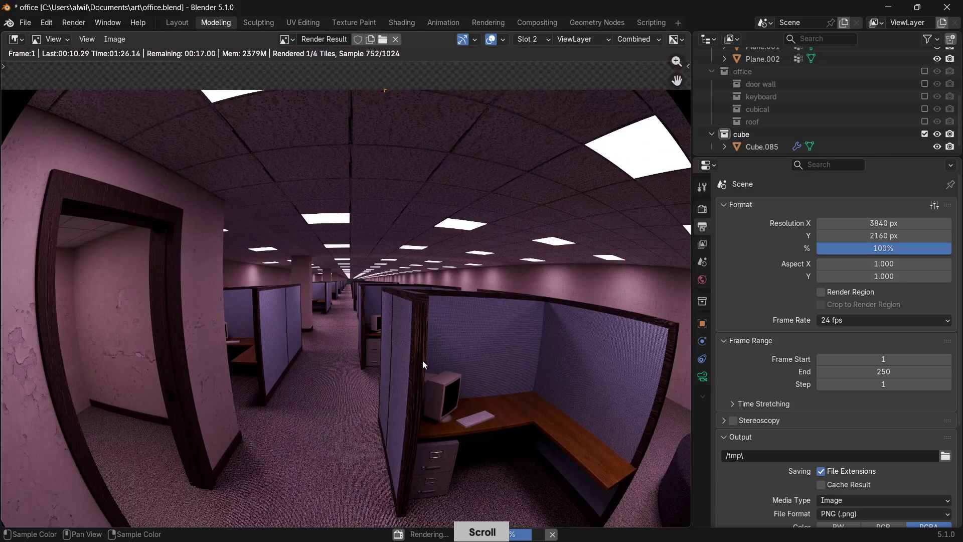
{"action": "middle_click_drag", "start_coordinate": [422, 361], "coordinate": [370, 254]}
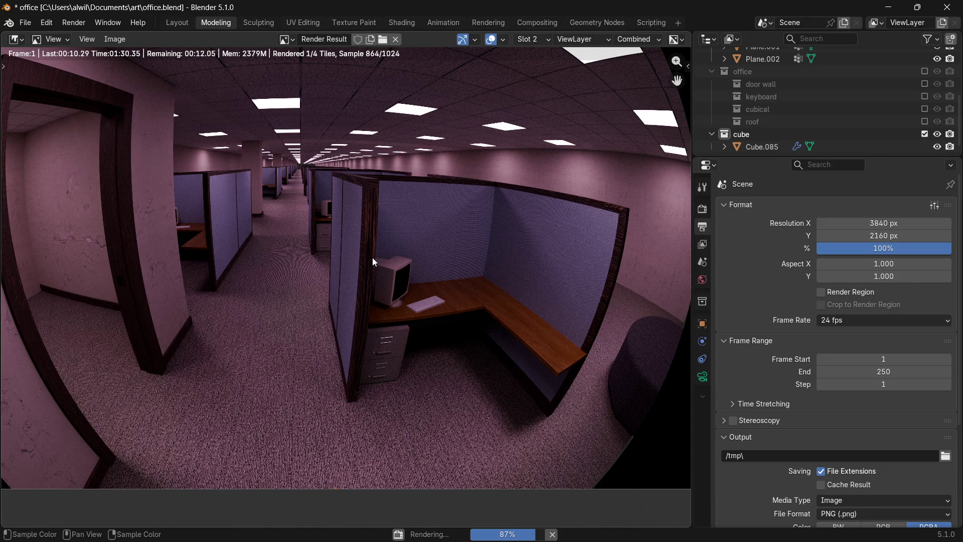
{"action": "left_click", "coordinate": [551, 534]}
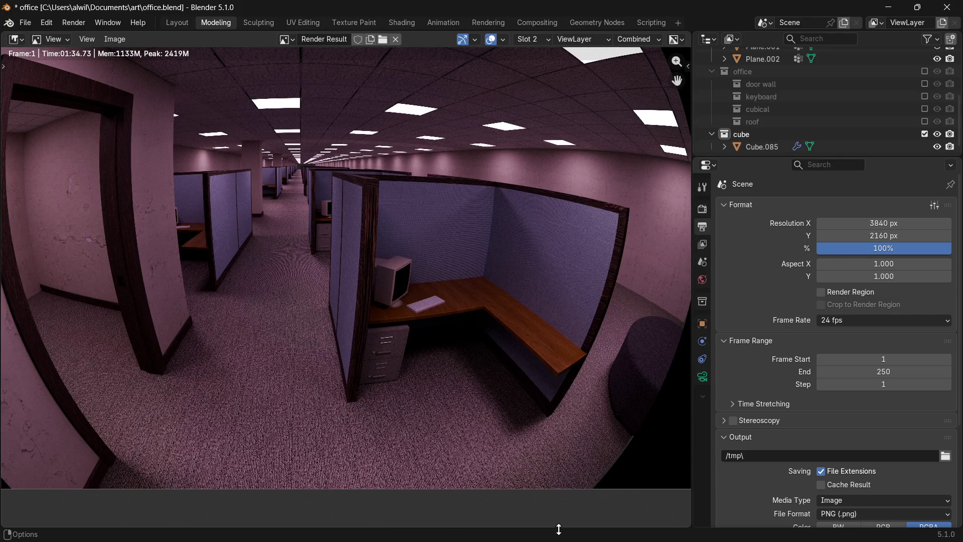
Pan the halted render to inspect noise on the cubicle monitor, file cabinet, carpet and doorway wall.
{"action": "middle_click_drag", "start_coordinate": [629, 344], "coordinate": [577, 382]}
{"action": "scroll", "coordinate": [520, 400], "scroll_direction": "up", "scroll_amount": 5}
{"action": "mouse_move", "coordinate": [520, 400]}
{"action": "middle_mouse_down"}
{"action": "mouse_move", "coordinate": [480, 328]}
{"action": "mouse_move", "coordinate": [589, 335]}
{"action": "middle_mouse_up"}
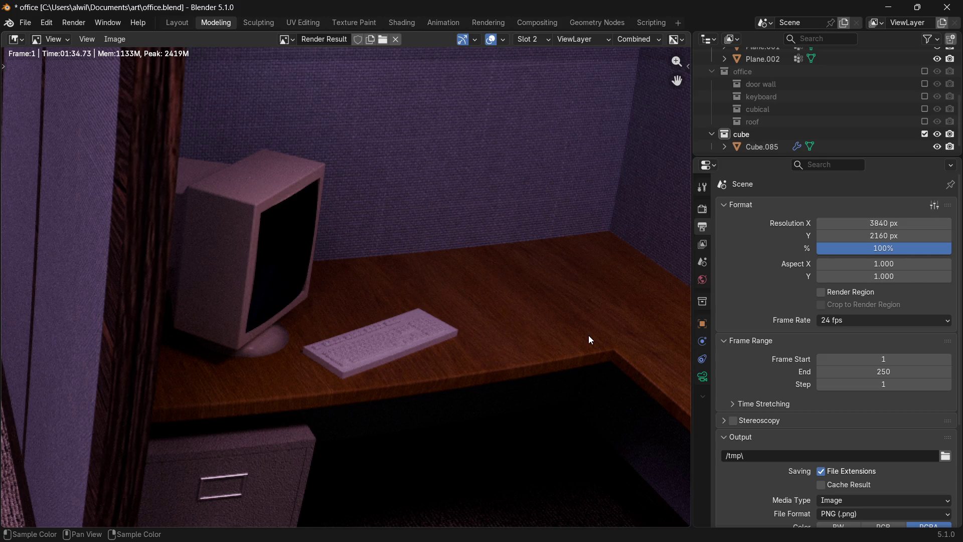
{"action": "middle_click_drag", "start_coordinate": [437, 376], "coordinate": [450, 223]}
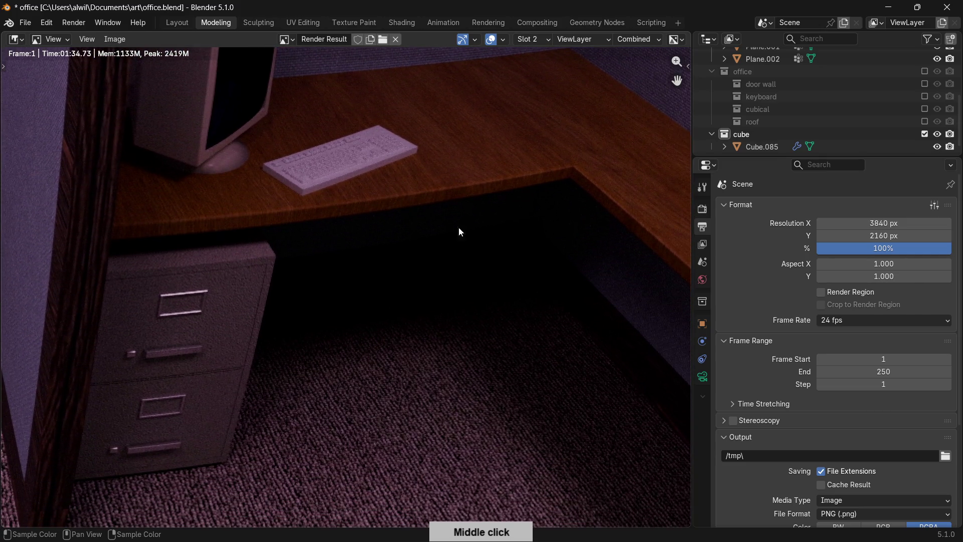
{"action": "mouse_move", "coordinate": [475, 315]}
{"action": "middle_mouse_down"}
{"action": "mouse_move", "coordinate": [333, 340]}
{"action": "mouse_move", "coordinate": [306, 379]}
{"action": "middle_mouse_up"}
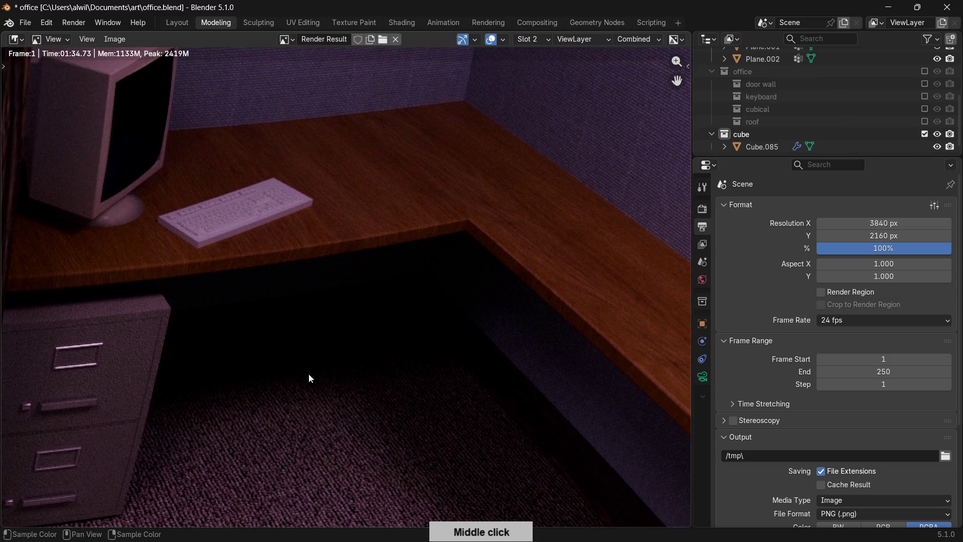
{"action": "scroll", "coordinate": [312, 353], "scroll_direction": "down", "scroll_amount": 3}
{"action": "mouse_move", "coordinate": [318, 334]}
{"action": "middle_mouse_down"}
{"action": "mouse_move", "coordinate": [330, 294]}
{"action": "mouse_move", "coordinate": [486, 214]}
{"action": "middle_mouse_up"}
{"action": "scroll", "coordinate": [456, 234], "scroll_direction": "up", "scroll_amount": 3}
{"action": "scroll", "coordinate": [456, 238], "scroll_direction": "up", "scroll_amount": 2}
{"action": "scroll", "coordinate": [441, 319], "scroll_direction": "up", "scroll_amount": 2}
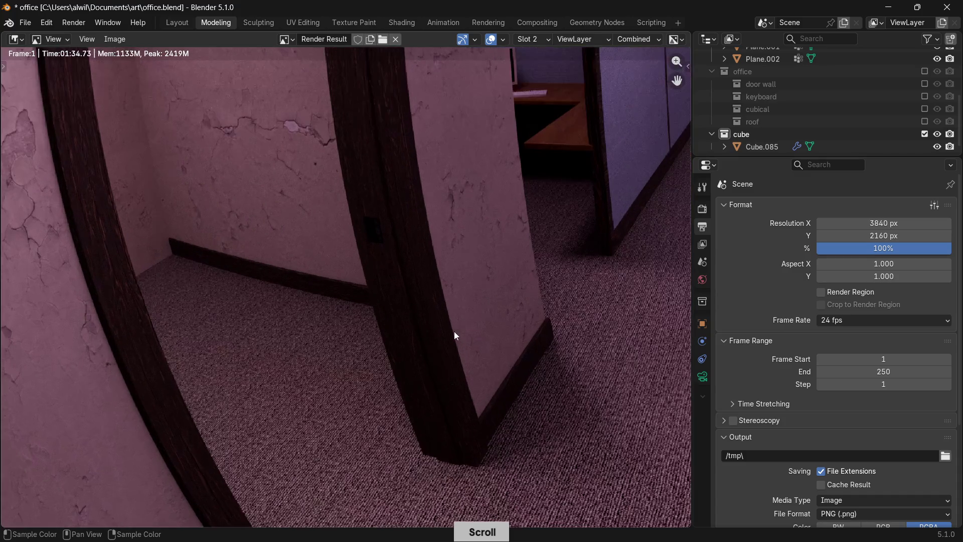
{"action": "mouse_move", "coordinate": [475, 338]}
{"action": "middle_mouse_down"}
{"action": "mouse_move", "coordinate": [434, 168]}
{"action": "mouse_move", "coordinate": [464, 103]}
{"action": "mouse_move", "coordinate": [456, 170]}
{"action": "mouse_move", "coordinate": [479, 409]}
{"action": "mouse_move", "coordinate": [437, 354]}
{"action": "middle_mouse_up"}
{"action": "scroll", "coordinate": [395, 312], "scroll_direction": "up", "scroll_amount": 2}
{"action": "scroll", "coordinate": [362, 336], "scroll_direction": "up", "scroll_amount": 1}
{"action": "scroll", "coordinate": [393, 279], "scroll_direction": "down", "scroll_amount": 1}
{"action": "scroll", "coordinate": [339, 317], "scroll_direction": "down", "scroll_amount": 1}
{"action": "scroll", "coordinate": [358, 204], "scroll_direction": "down", "scroll_amount": 2}
Inspect the doorway, cubicle aisle and ceiling lights, then bring up the editor type list.
{"action": "middle_click_drag", "start_coordinate": [356, 204], "coordinate": [427, 372]}
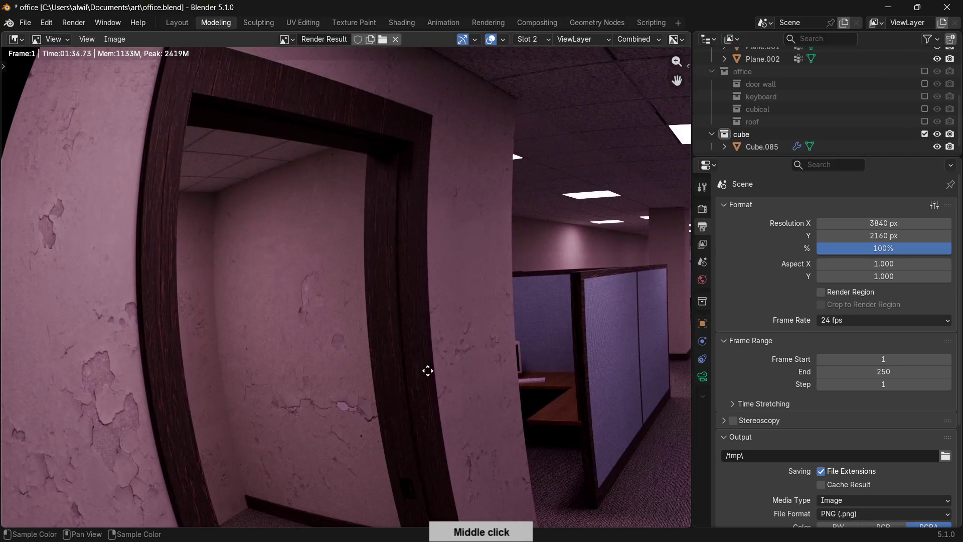
{"action": "mouse_move", "coordinate": [522, 262]}
{"action": "middle_mouse_down"}
{"action": "mouse_move", "coordinate": [315, 251]}
{"action": "mouse_move", "coordinate": [507, 293]}
{"action": "mouse_move", "coordinate": [441, 291]}
{"action": "mouse_move", "coordinate": [457, 194]}
{"action": "middle_mouse_up"}
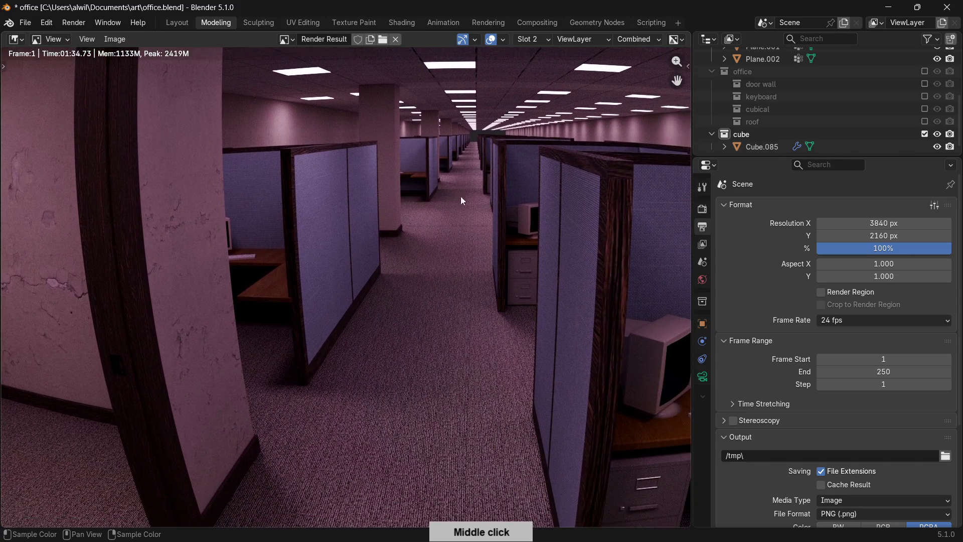
{"action": "scroll", "coordinate": [463, 263], "scroll_direction": "up", "scroll_amount": 2}
{"action": "scroll", "coordinate": [463, 268], "scroll_direction": "up", "scroll_amount": 1}
{"action": "mouse_move", "coordinate": [496, 251]}
{"action": "middle_mouse_down"}
{"action": "mouse_move", "coordinate": [490, 239]}
{"action": "mouse_move", "coordinate": [431, 247]}
{"action": "middle_mouse_up"}
{"action": "scroll", "coordinate": [509, 245], "scroll_direction": "up", "scroll_amount": 1}
{"action": "mouse_move", "coordinate": [509, 246]}
{"action": "middle_mouse_down"}
{"action": "mouse_move", "coordinate": [531, 241]}
{"action": "mouse_move", "coordinate": [312, 282]}
{"action": "middle_mouse_up"}
{"action": "mouse_move", "coordinate": [567, 267]}
{"action": "middle_mouse_down"}
{"action": "mouse_move", "coordinate": [369, 319]}
{"action": "mouse_move", "coordinate": [469, 269]}
{"action": "mouse_move", "coordinate": [441, 259]}
{"action": "mouse_move", "coordinate": [434, 331]}
{"action": "middle_mouse_up"}
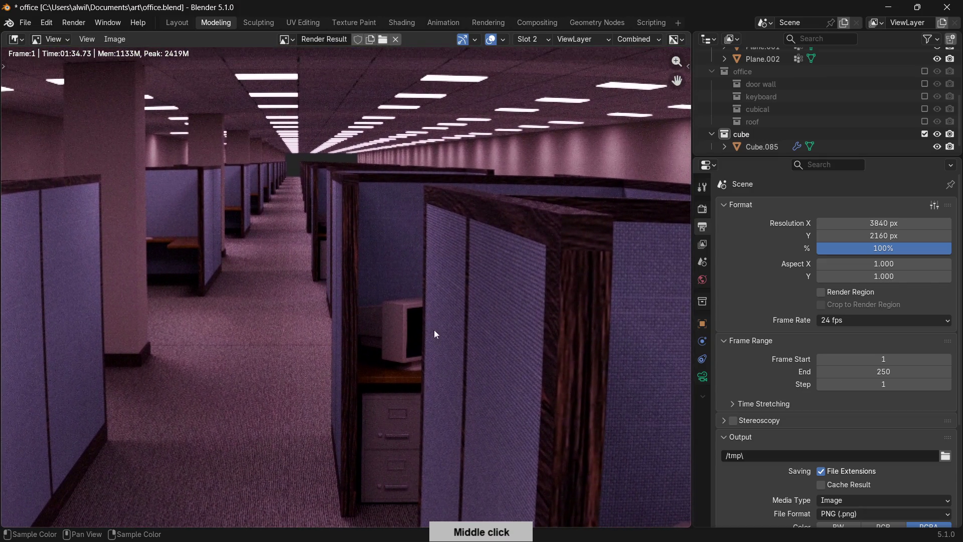
{"action": "mouse_move", "coordinate": [394, 226]}
{"action": "middle_mouse_down"}
{"action": "mouse_move", "coordinate": [413, 248]}
{"action": "mouse_move", "coordinate": [477, 172]}
{"action": "middle_mouse_up"}
{"action": "scroll", "coordinate": [400, 272], "scroll_direction": "up", "scroll_amount": 3}
{"action": "scroll", "coordinate": [422, 275], "scroll_direction": "up", "scroll_amount": 3}
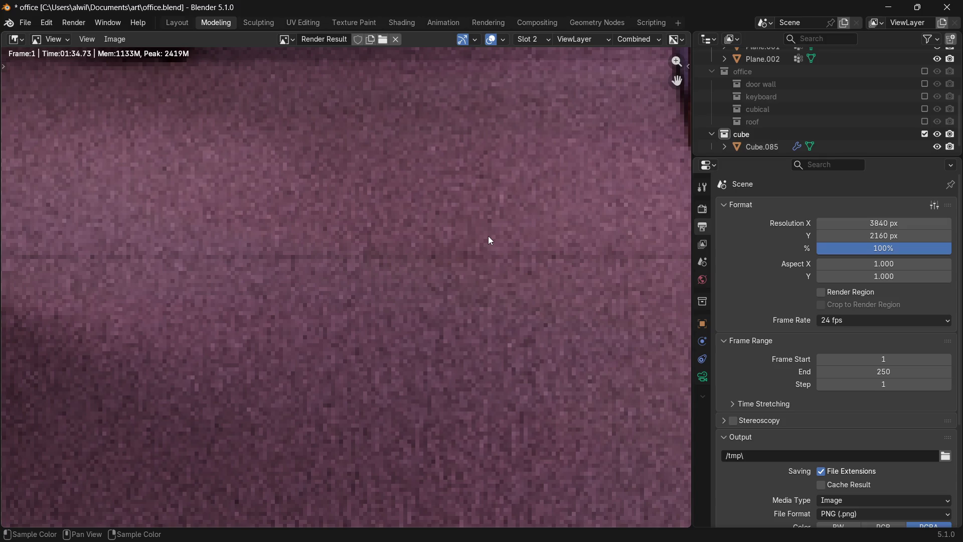
{"action": "scroll", "coordinate": [541, 253], "scroll_direction": "down", "scroll_amount": 4}
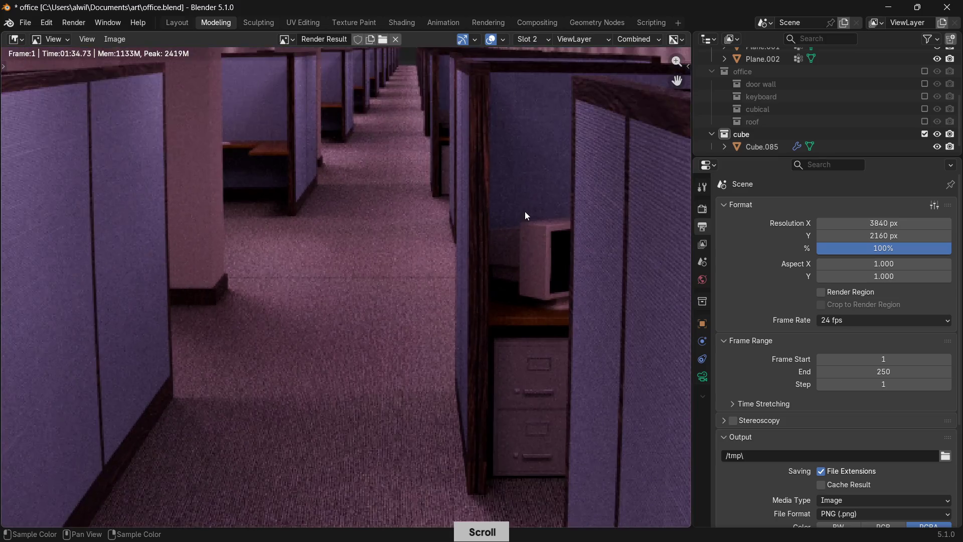
{"action": "mouse_move", "coordinate": [490, 241]}
{"action": "middle_mouse_down"}
{"action": "mouse_move", "coordinate": [494, 366]}
{"action": "mouse_move", "coordinate": [497, 270]}
{"action": "mouse_move", "coordinate": [420, 283]}
{"action": "middle_mouse_up"}
{"action": "scroll", "coordinate": [494, 262], "scroll_direction": "up", "scroll_amount": 2}
{"action": "scroll", "coordinate": [525, 257], "scroll_direction": "up", "scroll_amount": 2}
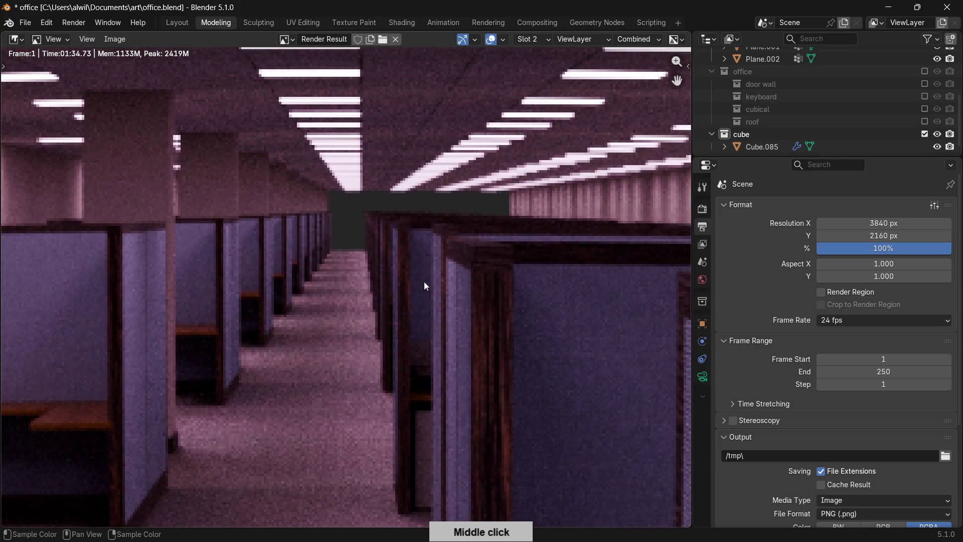
{"action": "scroll", "coordinate": [434, 288], "scroll_direction": "up", "scroll_amount": 2}
{"action": "scroll", "coordinate": [439, 288], "scroll_direction": "up", "scroll_amount": 2}
{"action": "scroll", "coordinate": [442, 291], "scroll_direction": "down", "scroll_amount": 2}
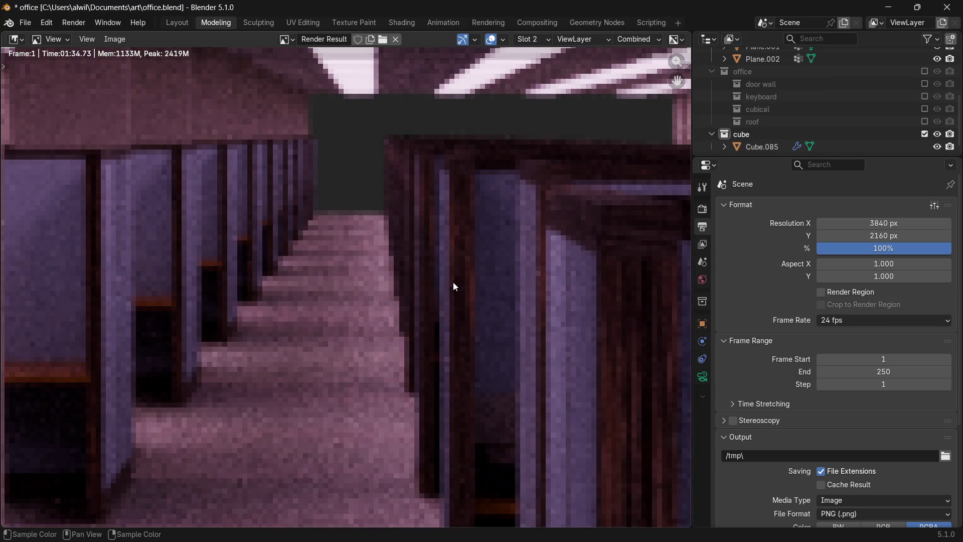
{"action": "scroll", "coordinate": [452, 286], "scroll_direction": "down", "scroll_amount": 2}
{"action": "scroll", "coordinate": [468, 280], "scroll_direction": "down", "scroll_amount": 2}
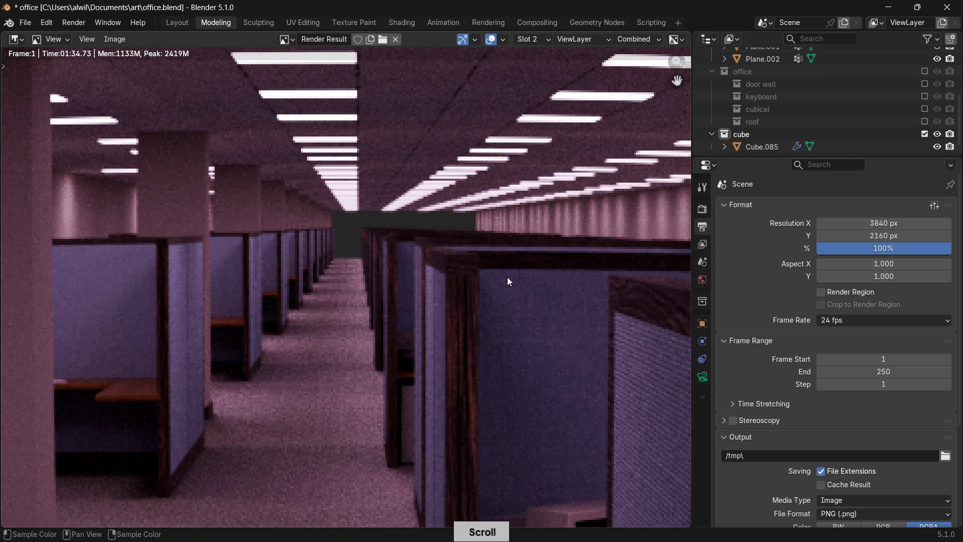
{"action": "scroll", "coordinate": [506, 281], "scroll_direction": "down", "scroll_amount": 2}
{"action": "scroll", "coordinate": [504, 282], "scroll_direction": "down", "scroll_amount": 2}
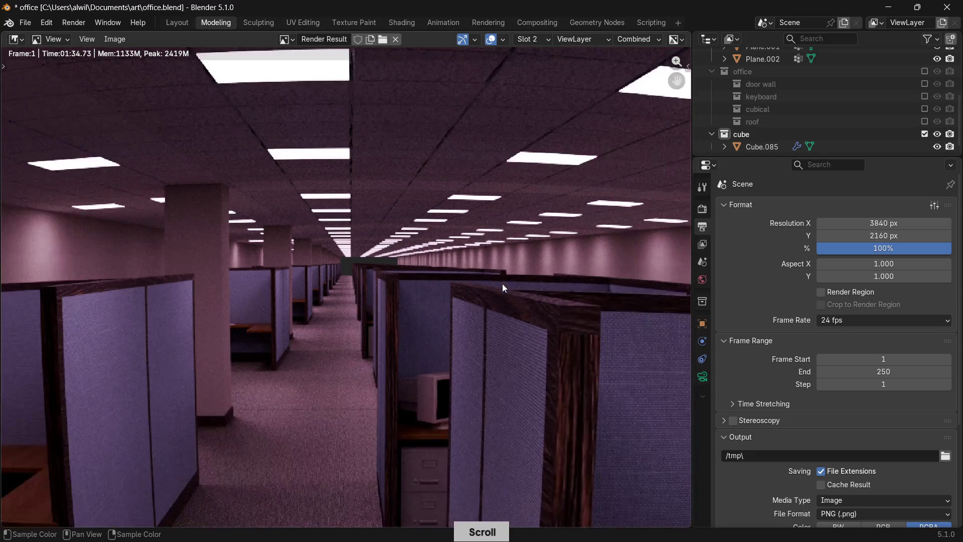
{"action": "scroll", "coordinate": [502, 284], "scroll_direction": "down", "scroll_amount": 1}
{"action": "left_click", "coordinate": [15, 38]}
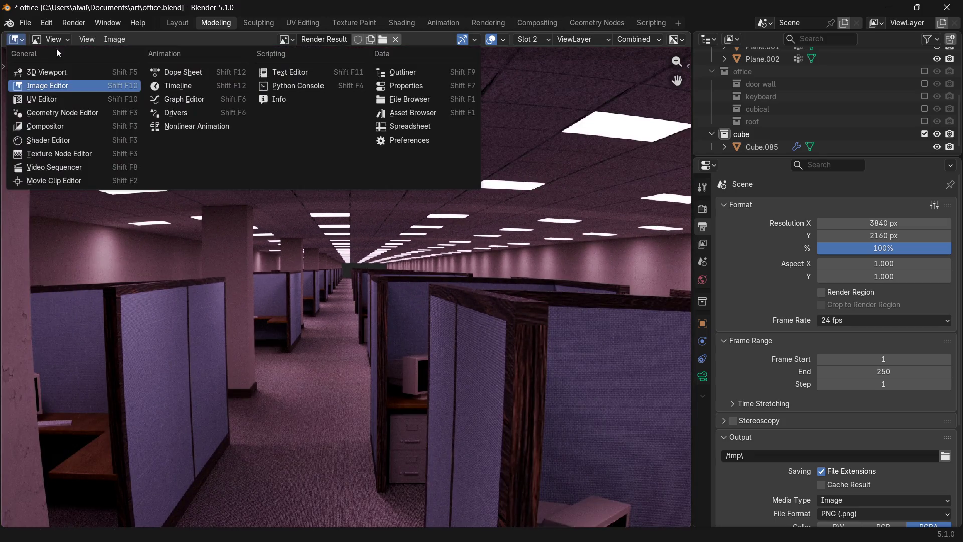
Switch the area to a 3D Viewport in Material Preview shading and select Cube.085.
{"action": "left_click", "coordinate": [61, 71]}
{"action": "mouse_move", "coordinate": [87, 71]}
{"action": "middle_mouse_down"}
{"action": "mouse_move", "coordinate": [551, 248]}
{"action": "mouse_move", "coordinate": [253, 319]}
{"action": "mouse_move", "coordinate": [549, 231]}
{"action": "middle_mouse_up"}
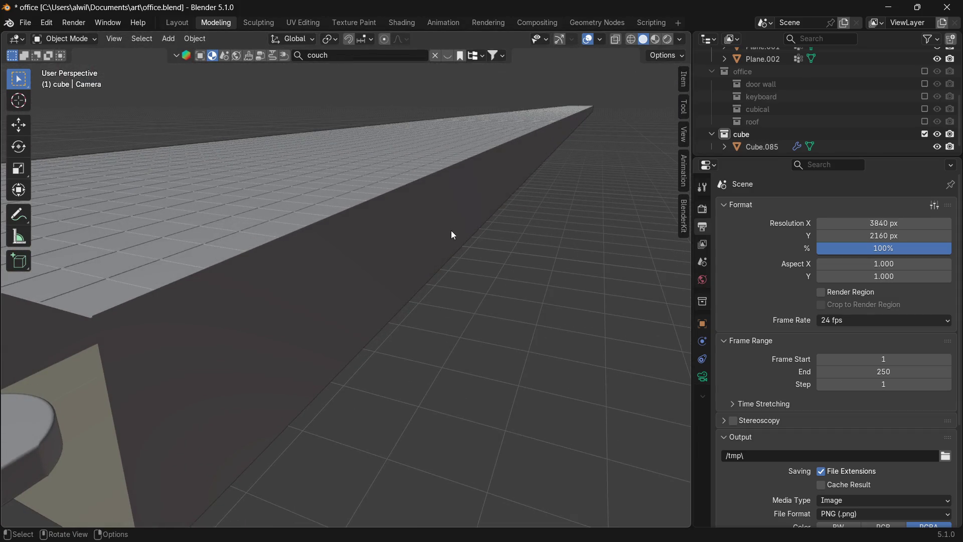
{"action": "key", "text": "z"}
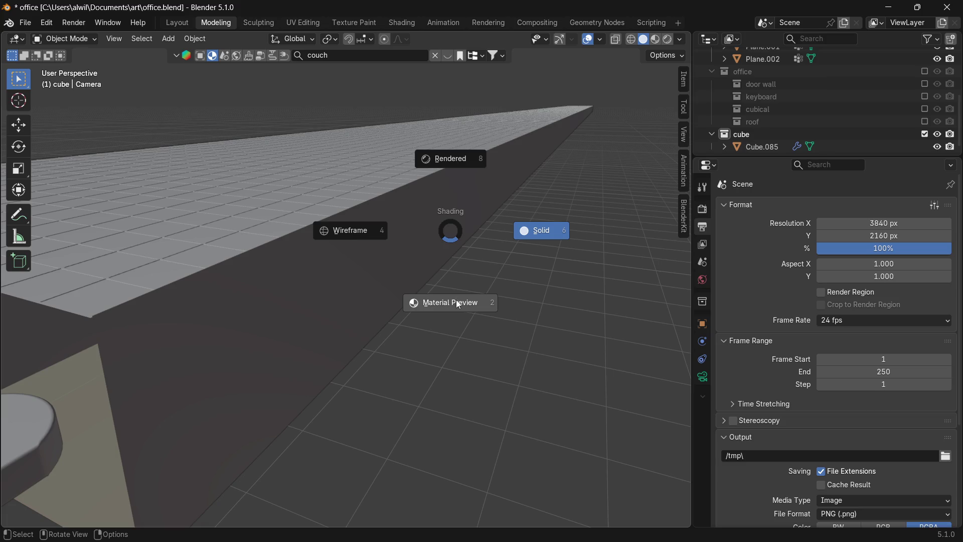
{"action": "left_click", "coordinate": [456, 302]}
{"action": "mouse_move", "coordinate": [458, 292]}
{"action": "middle_mouse_down"}
{"action": "mouse_move", "coordinate": [446, 304]}
{"action": "mouse_move", "coordinate": [456, 290]}
{"action": "mouse_move", "coordinate": [547, 271]}
{"action": "mouse_move", "coordinate": [421, 320]}
{"action": "mouse_move", "coordinate": [534, 278]}
{"action": "middle_mouse_up"}
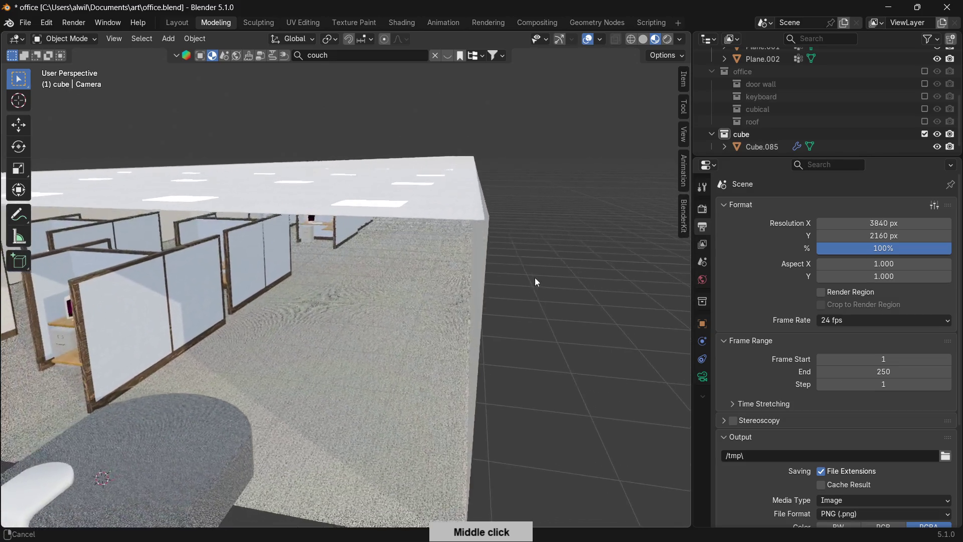
{"action": "scroll", "coordinate": [441, 281], "scroll_direction": "up", "scroll_amount": 4}
{"action": "scroll", "coordinate": [441, 256], "scroll_direction": "up", "scroll_amount": 4}
{"action": "left_click", "coordinate": [447, 259]}
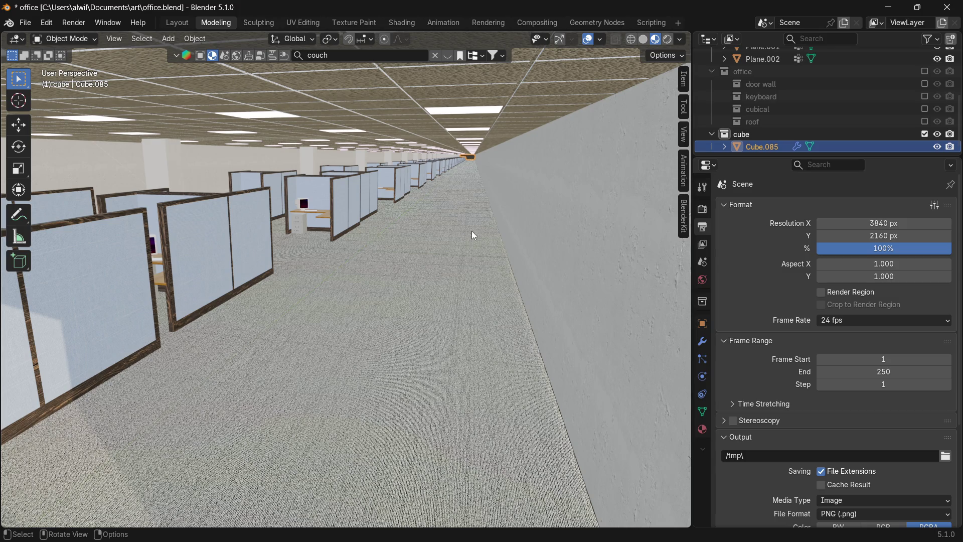
Isolate Cube.085 and orbit around it to examine its ends and origin.
{"action": "key", "text": "shift+h"}
{"action": "scroll", "coordinate": [421, 289], "scroll_direction": "up", "scroll_amount": 3}
{"action": "mouse_move", "coordinate": [412, 294]}
{"action": "middle_mouse_down"}
{"action": "mouse_move", "coordinate": [379, 322]}
{"action": "mouse_move", "coordinate": [244, 333]}
{"action": "middle_mouse_up"}
{"action": "scroll", "coordinate": [313, 314], "scroll_direction": "up", "scroll_amount": 1}
{"action": "mouse_move", "coordinate": [290, 295]}
{"action": "middle_mouse_down"}
{"action": "mouse_move", "coordinate": [542, 302]}
{"action": "mouse_move", "coordinate": [272, 309]}
{"action": "mouse_move", "coordinate": [330, 337]}
{"action": "mouse_move", "coordinate": [312, 357]}
{"action": "mouse_move", "coordinate": [383, 348]}
{"action": "mouse_move", "coordinate": [428, 328]}
{"action": "mouse_move", "coordinate": [406, 325]}
{"action": "mouse_move", "coordinate": [415, 328]}
{"action": "mouse_move", "coordinate": [396, 354]}
{"action": "mouse_move", "coordinate": [384, 303]}
{"action": "mouse_move", "coordinate": [390, 281]}
{"action": "mouse_move", "coordinate": [394, 297]}
{"action": "mouse_move", "coordinate": [413, 260]}
{"action": "mouse_move", "coordinate": [410, 291]}
{"action": "middle_mouse_up"}
{"action": "scroll", "coordinate": [428, 331], "scroll_direction": "up", "scroll_amount": 3}
{"action": "scroll", "coordinate": [423, 330], "scroll_direction": "up", "scroll_amount": 3}
{"action": "scroll", "coordinate": [394, 301], "scroll_direction": "up", "scroll_amount": 3}
{"action": "scroll", "coordinate": [392, 331], "scroll_direction": "up", "scroll_amount": 2}
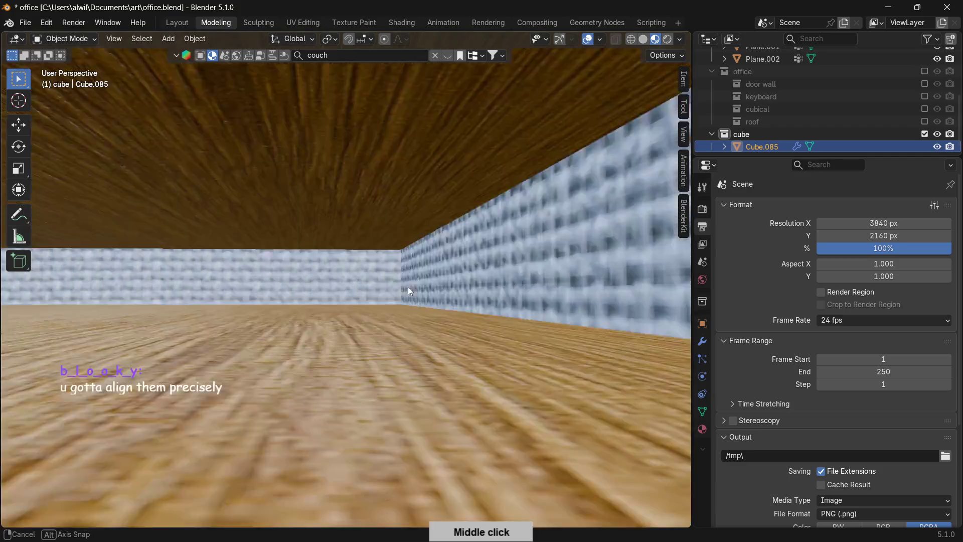
{"action": "mouse_move", "coordinate": [409, 290]}
{"action": "middle_mouse_down"}
{"action": "mouse_move", "coordinate": [253, 320]}
{"action": "mouse_move", "coordinate": [366, 315]}
{"action": "mouse_move", "coordinate": [367, 305]}
{"action": "mouse_move", "coordinate": [338, 320]}
{"action": "mouse_move", "coordinate": [432, 304]}
{"action": "mouse_move", "coordinate": [395, 314]}
{"action": "middle_mouse_up"}
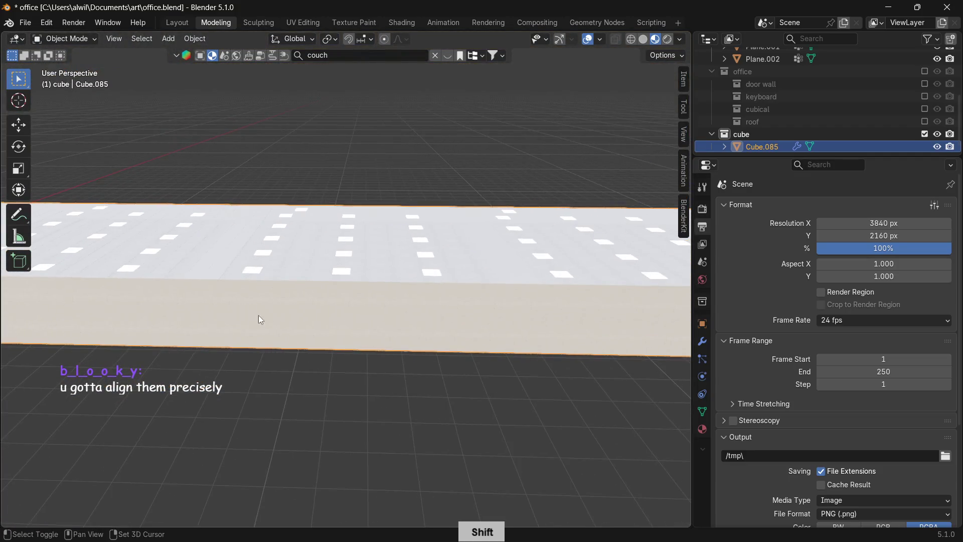
{"action": "scroll", "coordinate": [356, 308], "scroll_direction": "up", "scroll_amount": 2}
{"action": "scroll", "coordinate": [346, 316], "scroll_direction": "up", "scroll_amount": 3}
Orbit along the cubicle row to the pillar and switch the viewport to Rendered shading.
{"action": "mouse_move", "coordinate": [304, 347]}
{"action": "middle_mouse_down", "text": "shift"}
{"action": "mouse_move", "coordinate": [421, 286]}
{"action": "mouse_move", "coordinate": [369, 321]}
{"action": "middle_mouse_up", "text": "shift"}
{"action": "scroll", "coordinate": [351, 326], "scroll_direction": "down", "scroll_amount": 2}
{"action": "scroll", "coordinate": [351, 326], "scroll_direction": "down", "scroll_amount": 2}
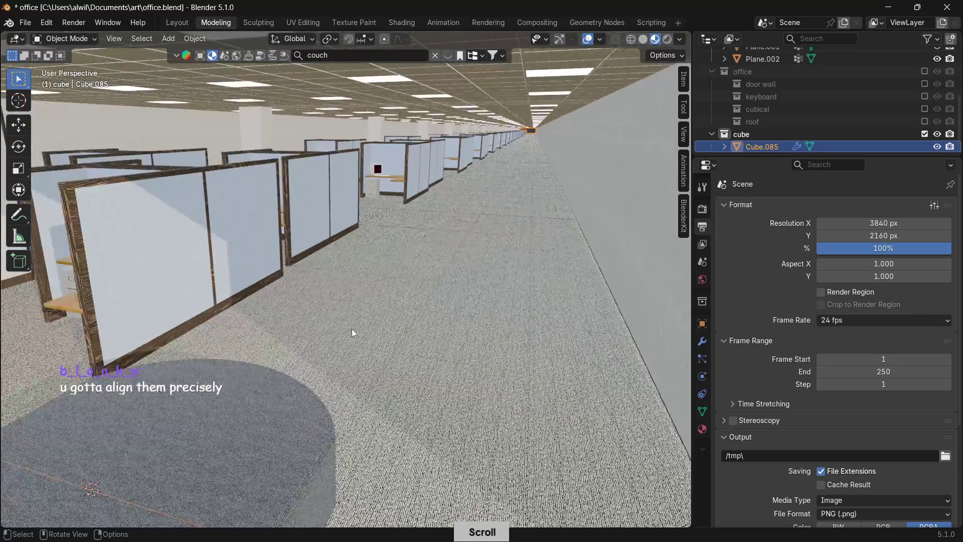
{"action": "scroll", "coordinate": [351, 328], "scroll_direction": "down", "scroll_amount": 2}
{"action": "scroll", "coordinate": [395, 304], "scroll_direction": "up", "scroll_amount": 2}
{"action": "mouse_move", "coordinate": [485, 275]}
{"action": "middle_mouse_down"}
{"action": "mouse_move", "coordinate": [377, 328]}
{"action": "mouse_move", "coordinate": [390, 323]}
{"action": "middle_mouse_up"}
{"action": "scroll", "coordinate": [390, 323], "scroll_direction": "up", "scroll_amount": 3}
{"action": "scroll", "coordinate": [422, 299], "scroll_direction": "up", "scroll_amount": 3}
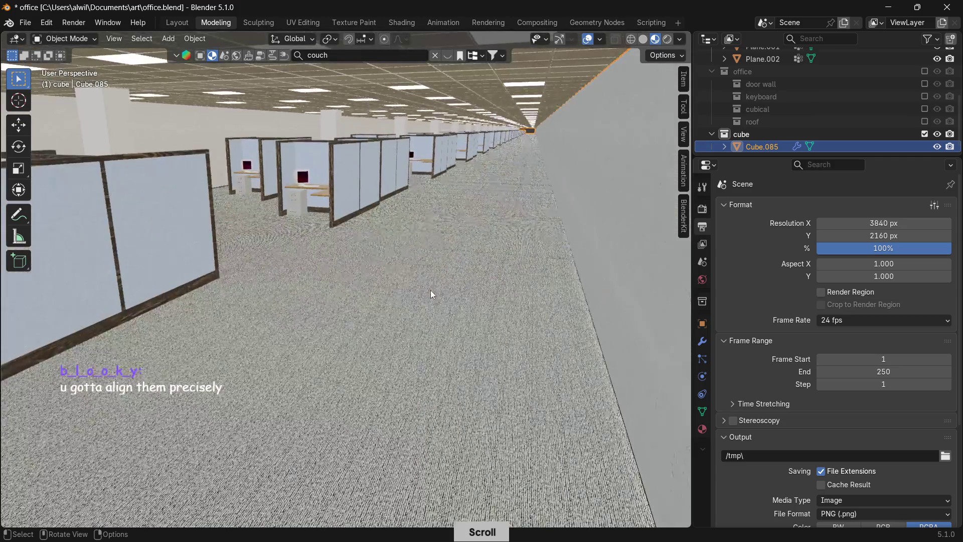
{"action": "scroll", "coordinate": [467, 274], "scroll_direction": "up", "scroll_amount": 1}
{"action": "middle_click_drag", "start_coordinate": [493, 266], "coordinate": [409, 342]}
{"action": "scroll", "coordinate": [431, 327], "scroll_direction": "up", "scroll_amount": 1}
{"action": "scroll", "coordinate": [440, 316], "scroll_direction": "up", "scroll_amount": 2}
{"action": "scroll", "coordinate": [452, 286], "scroll_direction": "up", "scroll_amount": 2}
{"action": "mouse_move", "coordinate": [452, 287]}
{"action": "middle_mouse_down"}
{"action": "mouse_move", "coordinate": [391, 311]}
{"action": "mouse_move", "coordinate": [364, 303]}
{"action": "middle_mouse_up"}
{"action": "mouse_move", "coordinate": [469, 280]}
{"action": "middle_mouse_down", "text": "shift"}
{"action": "mouse_move", "coordinate": [381, 286]}
{"action": "mouse_move", "coordinate": [218, 337]}
{"action": "mouse_move", "coordinate": [381, 293]}
{"action": "mouse_move", "coordinate": [309, 273]}
{"action": "mouse_move", "coordinate": [392, 289]}
{"action": "middle_mouse_up", "text": "shift"}
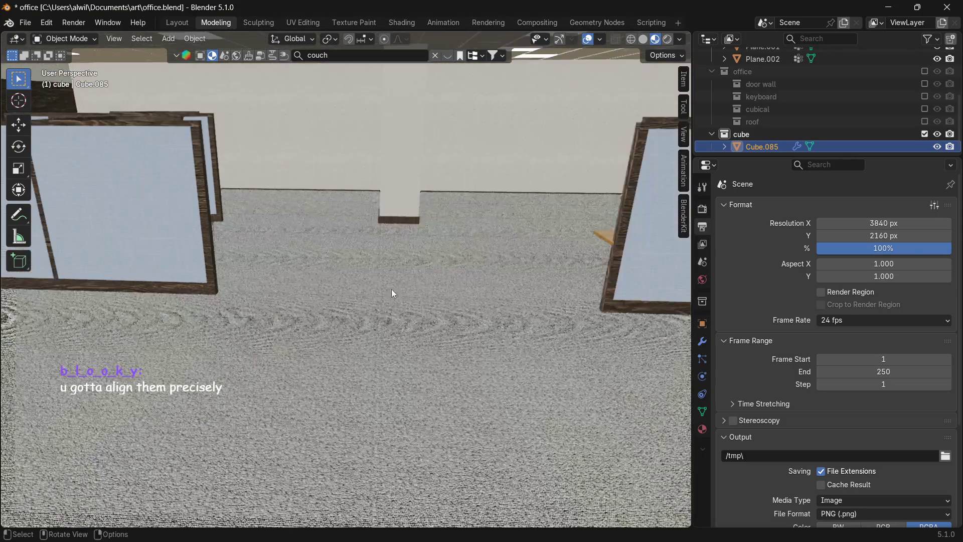
{"action": "middle_click_drag", "start_coordinate": [544, 315], "coordinate": [405, 282], "text": "shift"}
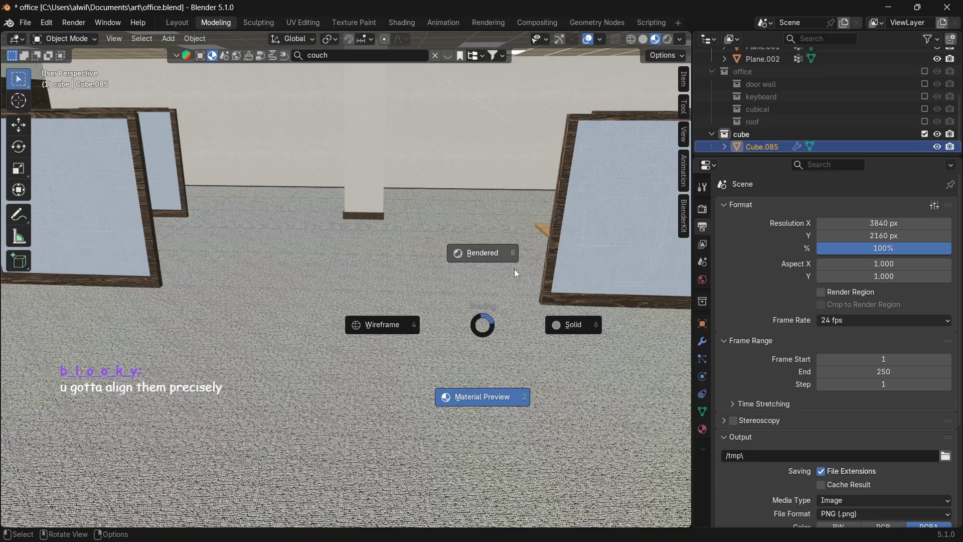
{"action": "left_click", "coordinate": [505, 260]}
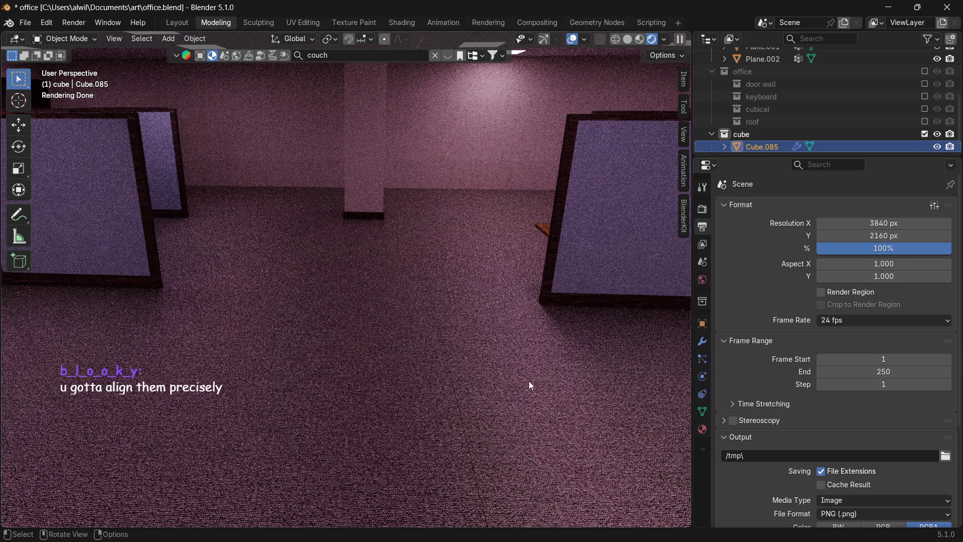
{"action": "key", "text": "shift"}
{"action": "mouse_move", "coordinate": [547, 401]}
{"action": "middle_mouse_down", "text": "shift"}
{"action": "mouse_move", "coordinate": [472, 318]}
{"action": "mouse_move", "coordinate": [398, 276]}
{"action": "middle_mouse_up", "text": "shift"}
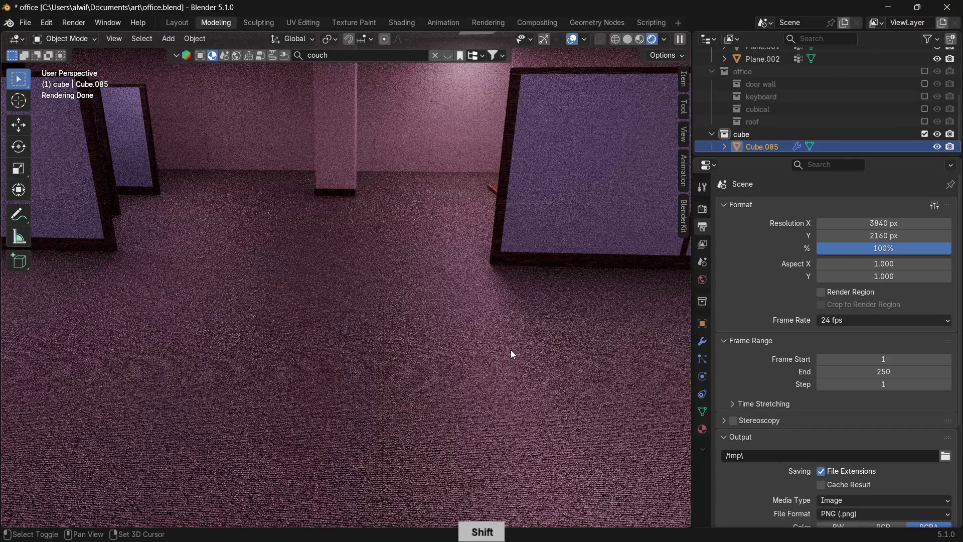
{"action": "middle_click_drag", "start_coordinate": [511, 351], "coordinate": [479, 311], "text": "shift"}
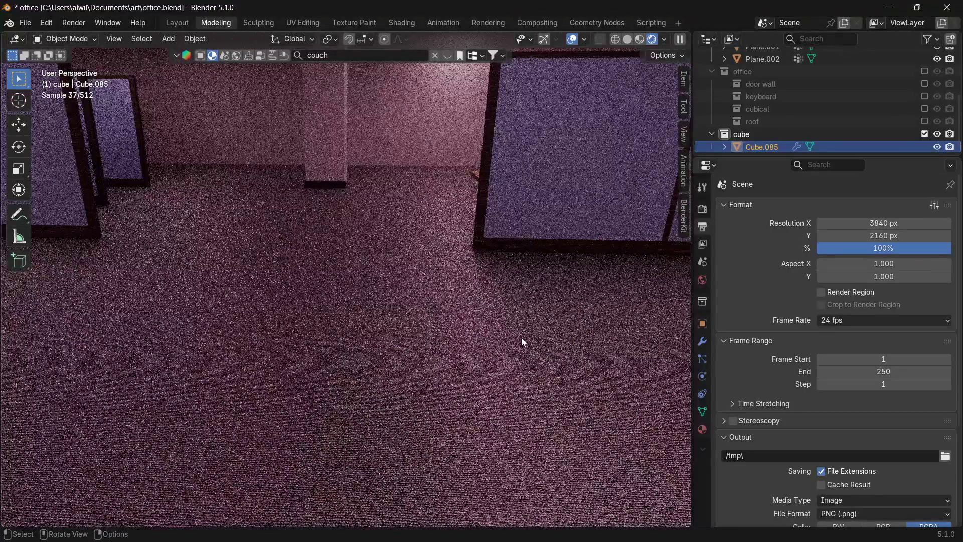
{"action": "middle_click_drag", "start_coordinate": [520, 336], "coordinate": [491, 340]}
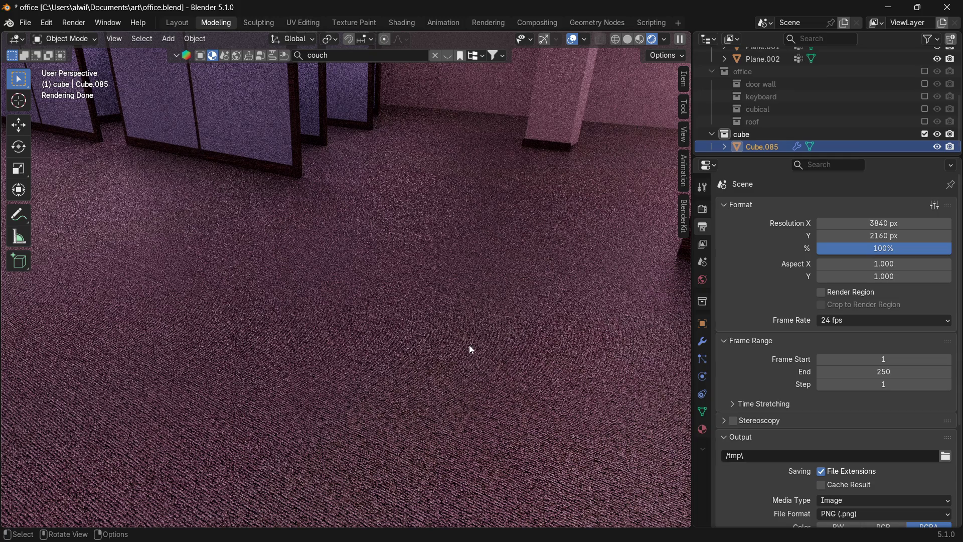
{"action": "middle_click_drag", "start_coordinate": [337, 298], "coordinate": [653, 413]}
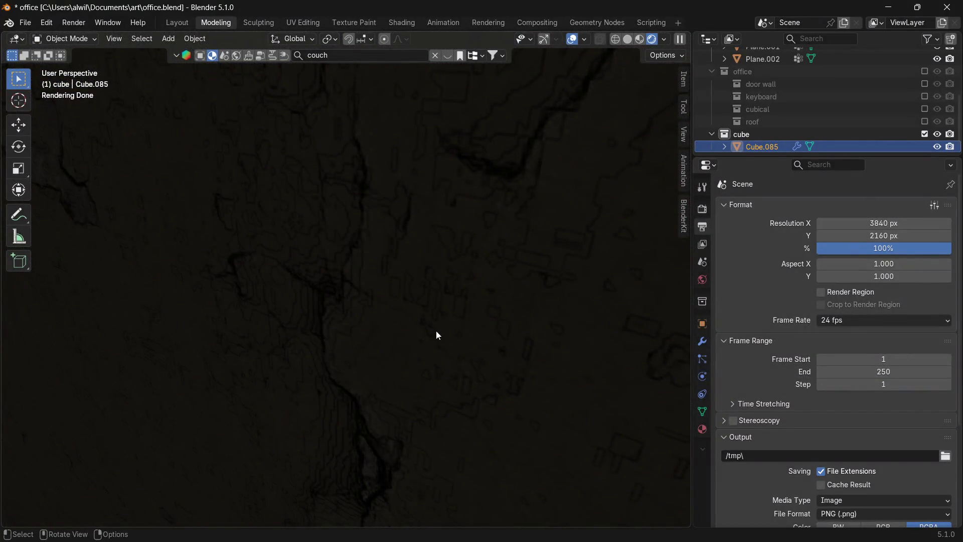
{"action": "middle_click_drag", "start_coordinate": [436, 330], "coordinate": [464, 332]}
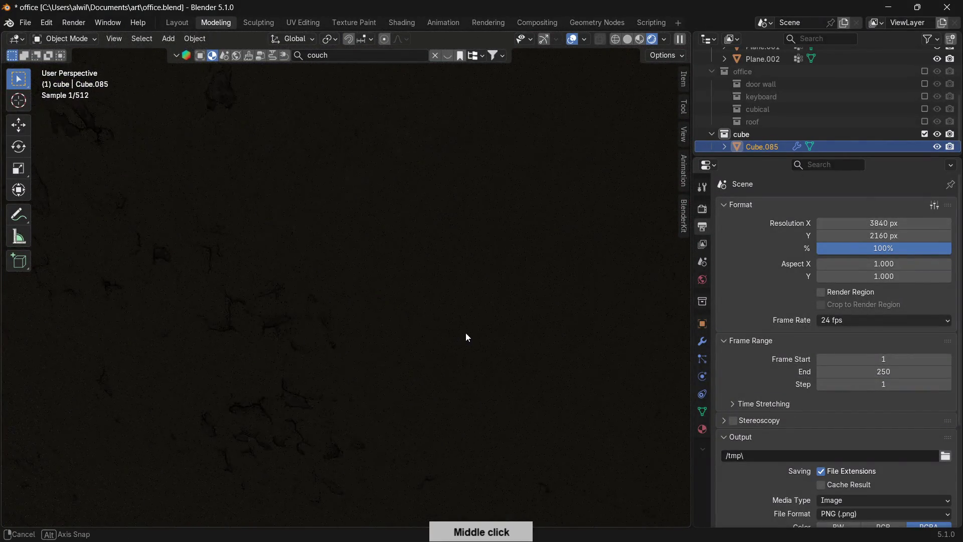
{"action": "scroll", "coordinate": [473, 334], "scroll_direction": "down", "scroll_amount": 5}
{"action": "scroll", "coordinate": [466, 331], "scroll_direction": "down", "scroll_amount": 1}
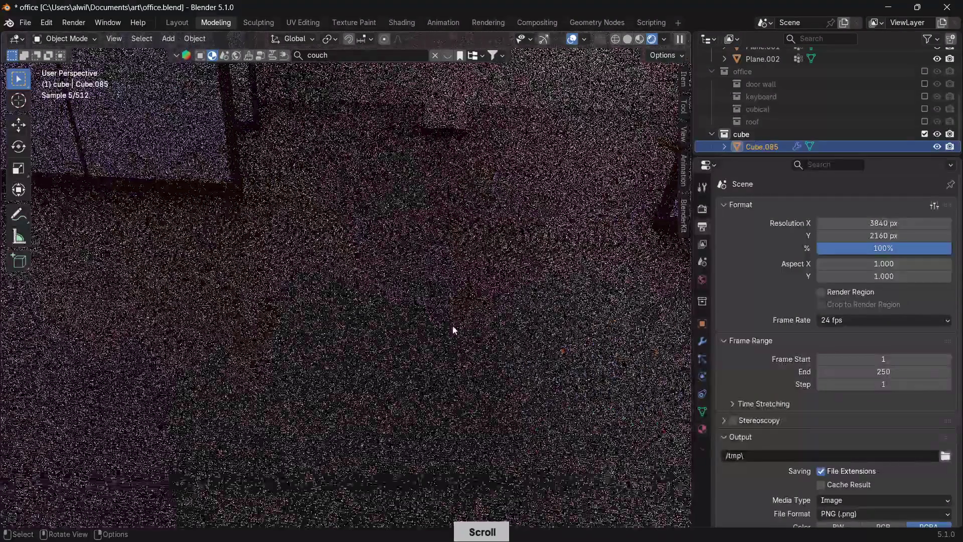
{"action": "mouse_move", "coordinate": [425, 318]}
{"action": "middle_mouse_down", "text": "shift"}
{"action": "mouse_move", "coordinate": [537, 439]}
{"action": "mouse_move", "coordinate": [417, 344]}
{"action": "mouse_move", "coordinate": [462, 331]}
{"action": "mouse_move", "coordinate": [510, 349]}
{"action": "mouse_move", "coordinate": [505, 338]}
{"action": "middle_mouse_up", "text": "shift"}
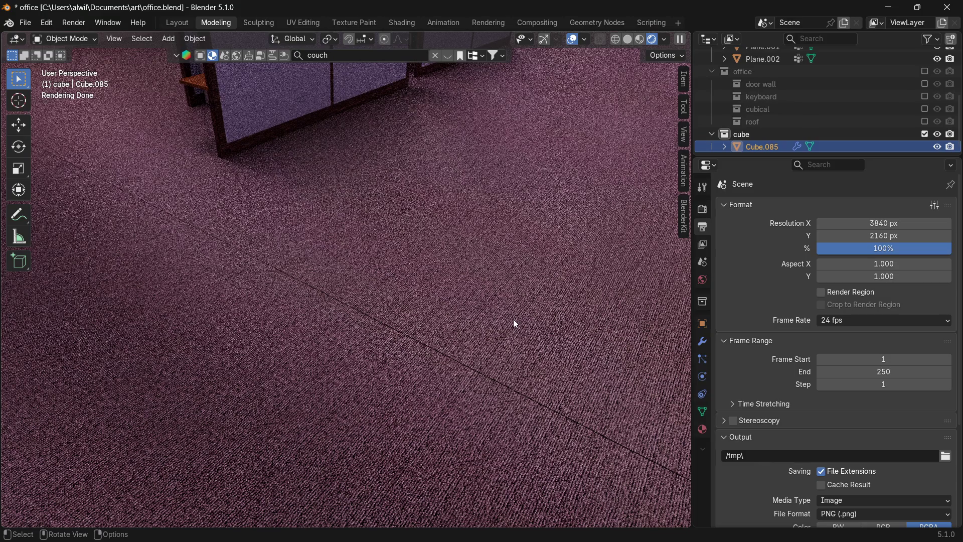
{"action": "mouse_move", "coordinate": [560, 365]}
{"action": "middle_mouse_down", "text": "shift"}
{"action": "mouse_move", "coordinate": [488, 348]}
{"action": "mouse_move", "coordinate": [523, 379]}
{"action": "middle_mouse_up", "text": "shift"}
{"action": "scroll", "coordinate": [513, 386], "scroll_direction": "up", "scroll_amount": 2}
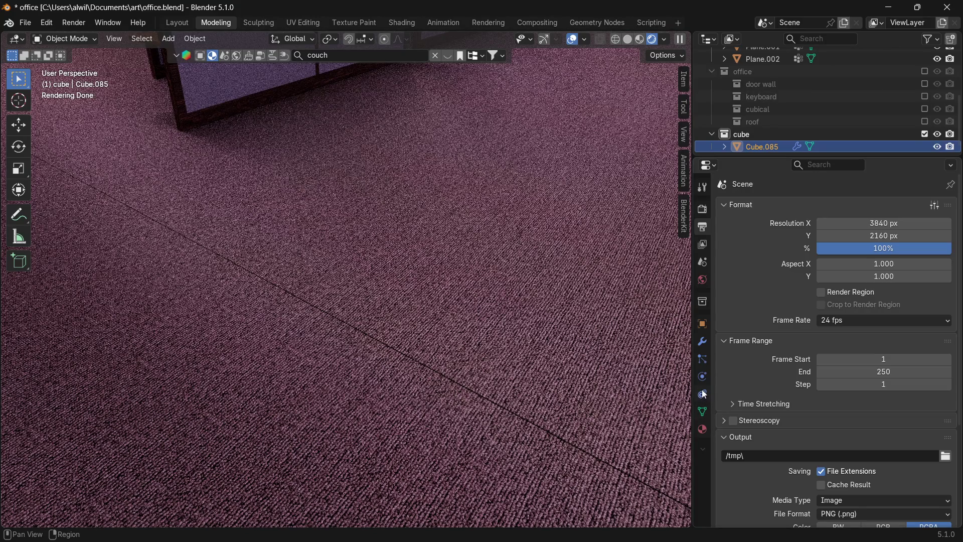
{"action": "left_click", "coordinate": [707, 168]}
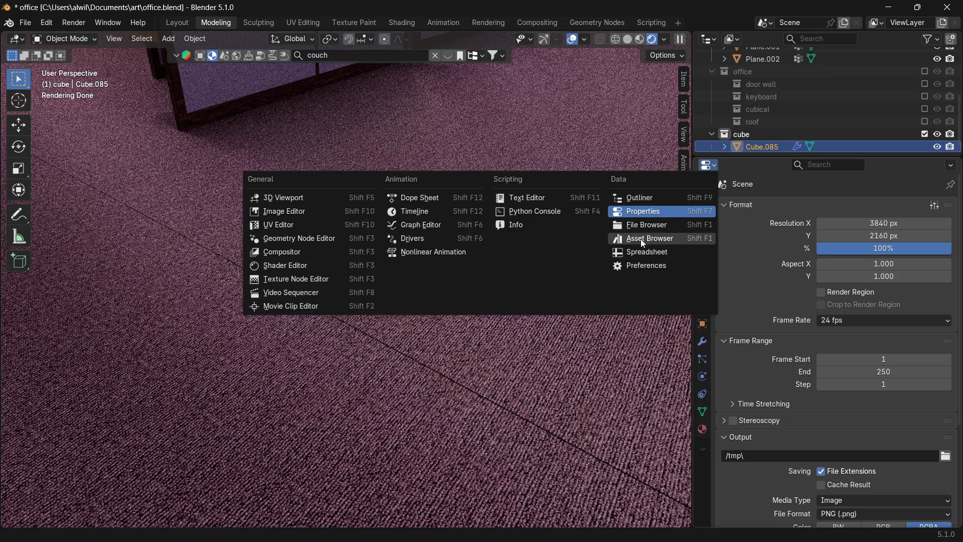
Turn the side area into a Geometry Node Editor and frame the carpet Array node's settings.
{"action": "left_click", "coordinate": [322, 240]}
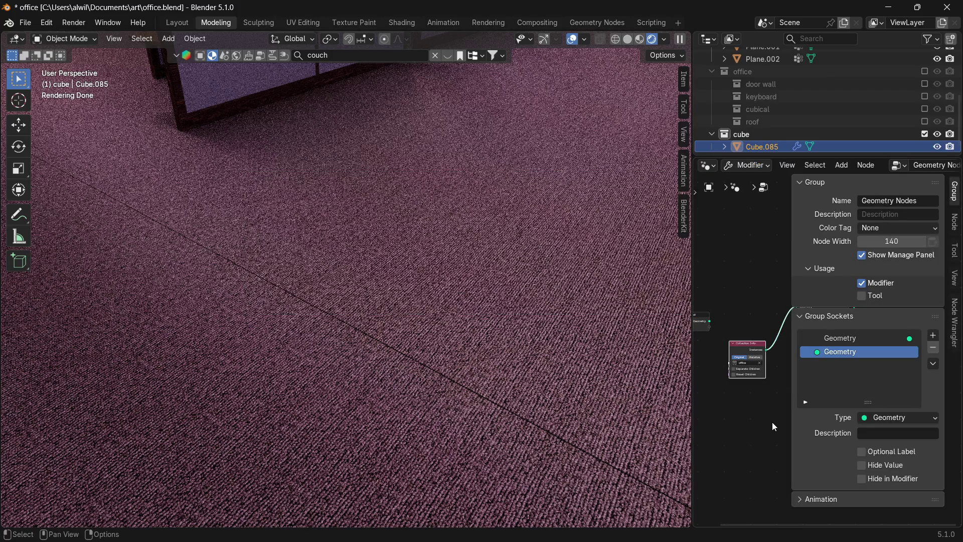
{"action": "mouse_move", "coordinate": [764, 403]}
{"action": "middle_mouse_down"}
{"action": "mouse_move", "coordinate": [750, 415]}
{"action": "mouse_move", "coordinate": [716, 414]}
{"action": "middle_mouse_up"}
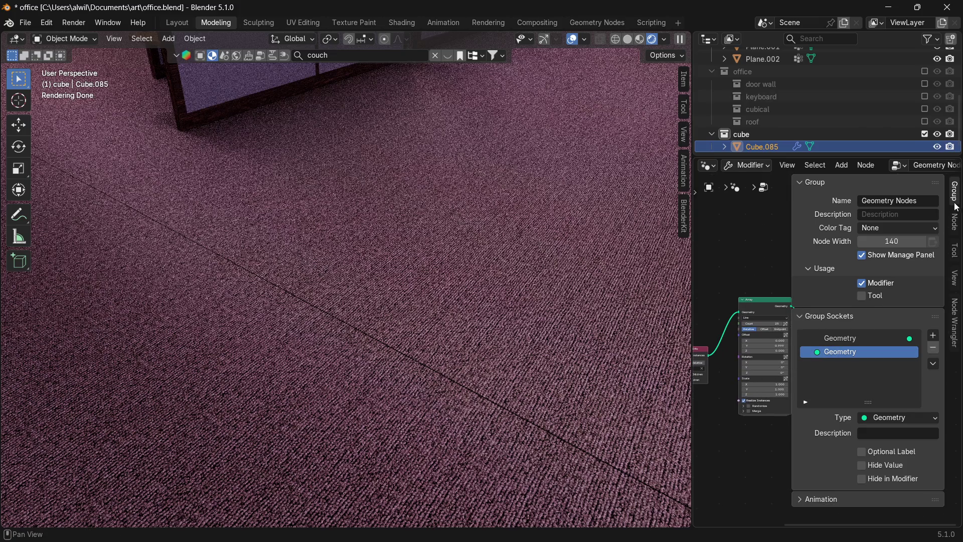
{"action": "key", "text": "n"}
{"action": "middle_click_drag", "start_coordinate": [850, 319], "coordinate": [885, 288]}
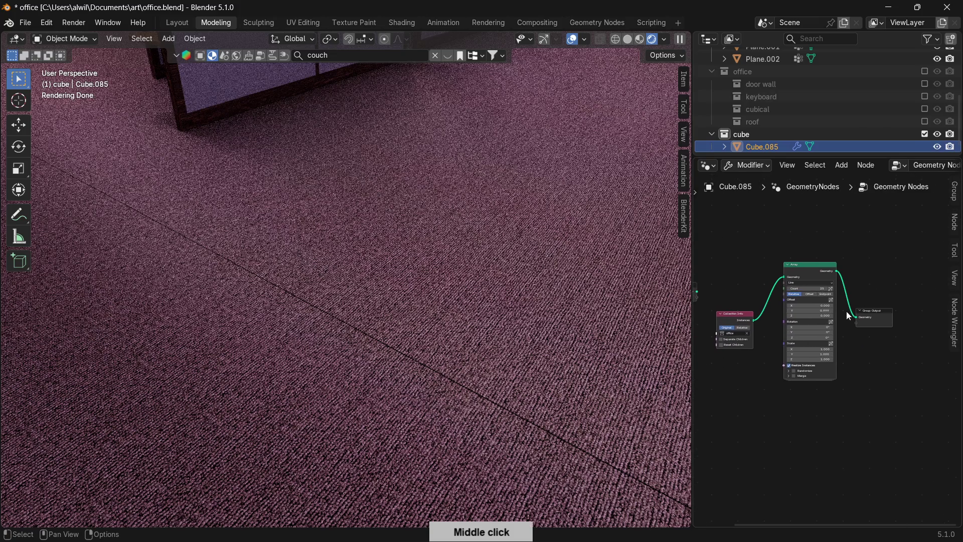
{"action": "scroll", "coordinate": [829, 326], "scroll_direction": "up", "scroll_amount": 1}
{"action": "scroll", "coordinate": [826, 325], "scroll_direction": "up", "scroll_amount": 3}
{"action": "scroll", "coordinate": [826, 323], "scroll_direction": "up", "scroll_amount": 2}
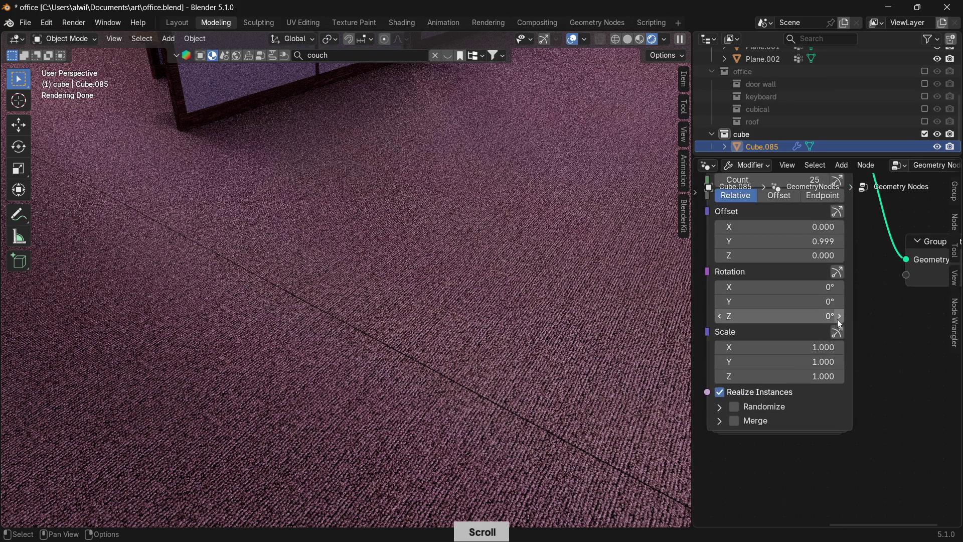
{"action": "middle_click_drag", "start_coordinate": [858, 310], "coordinate": [911, 360]}
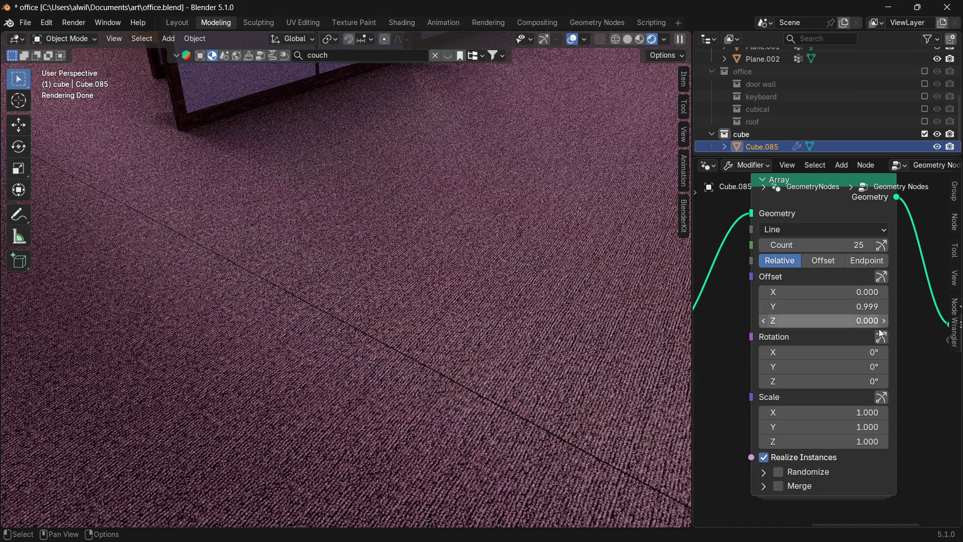
Try several Array Y offsets, settle on 0.900, and render the frame with F12.
{"action": "left_click", "coordinate": [882, 306]}
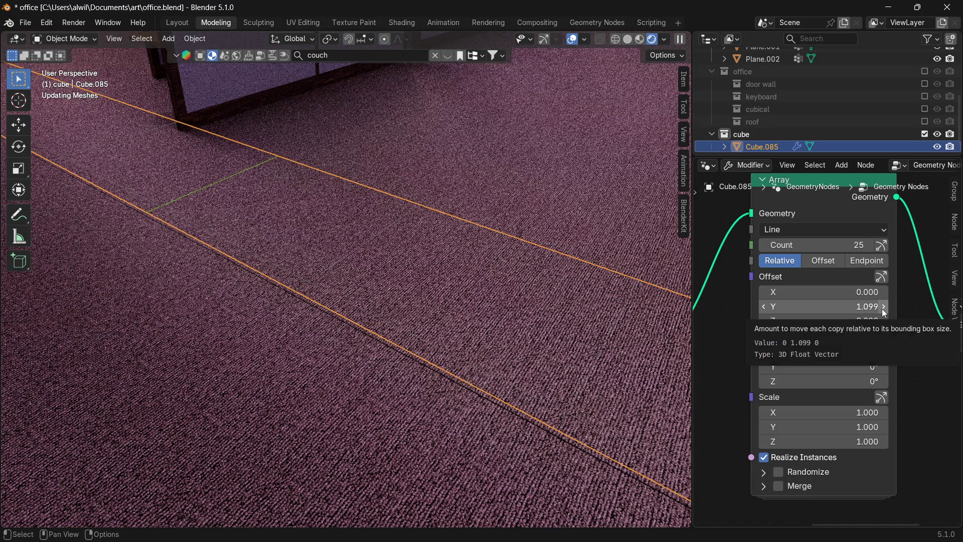
{"action": "left_click", "coordinate": [883, 307]}
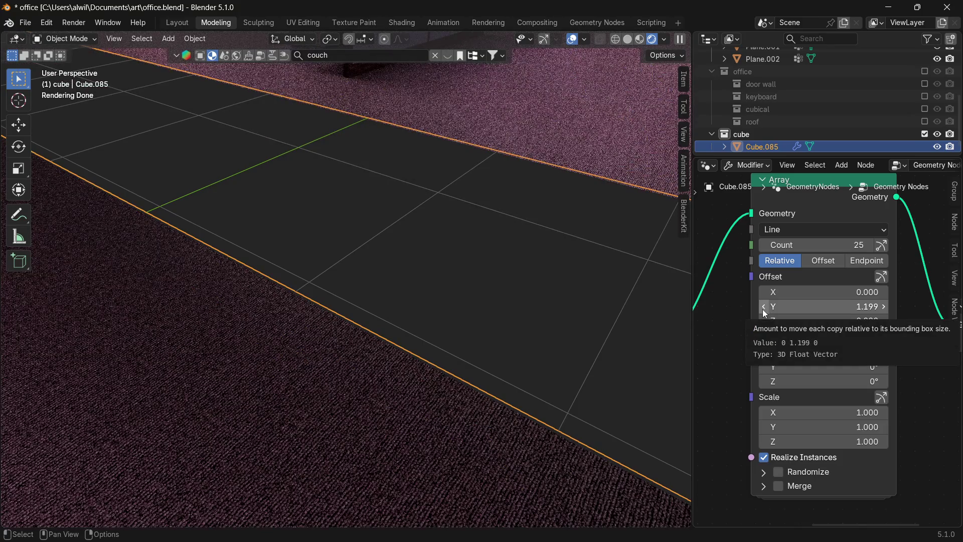
{"action": "left_click_drag", "start_coordinate": [764, 308], "coordinate": [765, 309]}
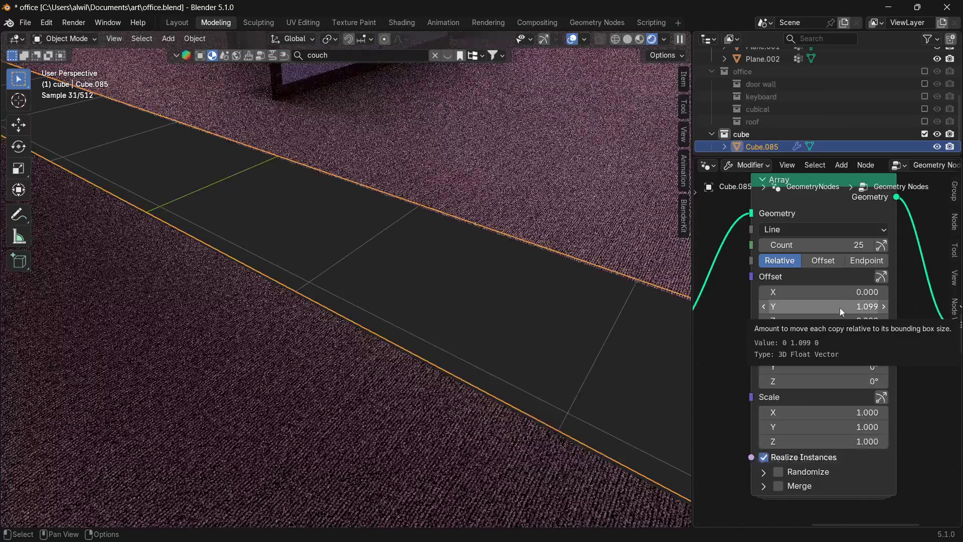
{"action": "right_click", "coordinate": [839, 308]}
{"action": "left_click", "coordinate": [799, 406]}
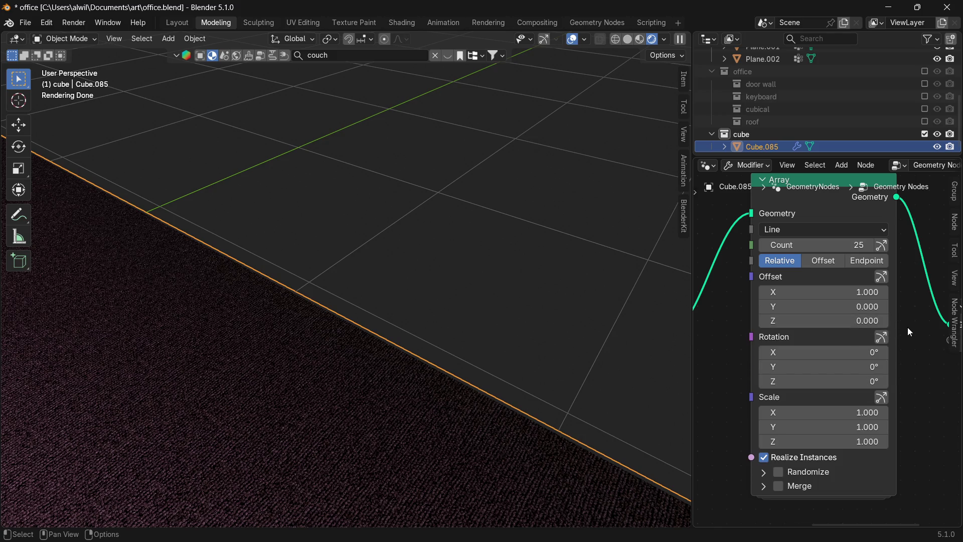
{"action": "key", "text": "ctrl+z"}
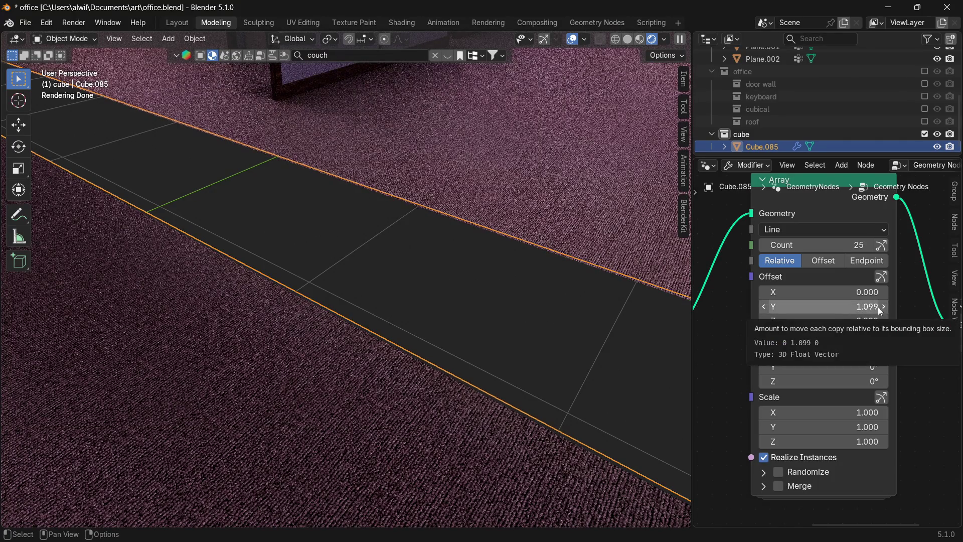
{"action": "left_click", "coordinate": [873, 307]}
{"action": "type", "text": "1"}
{"action": "key", "text": "Return"}
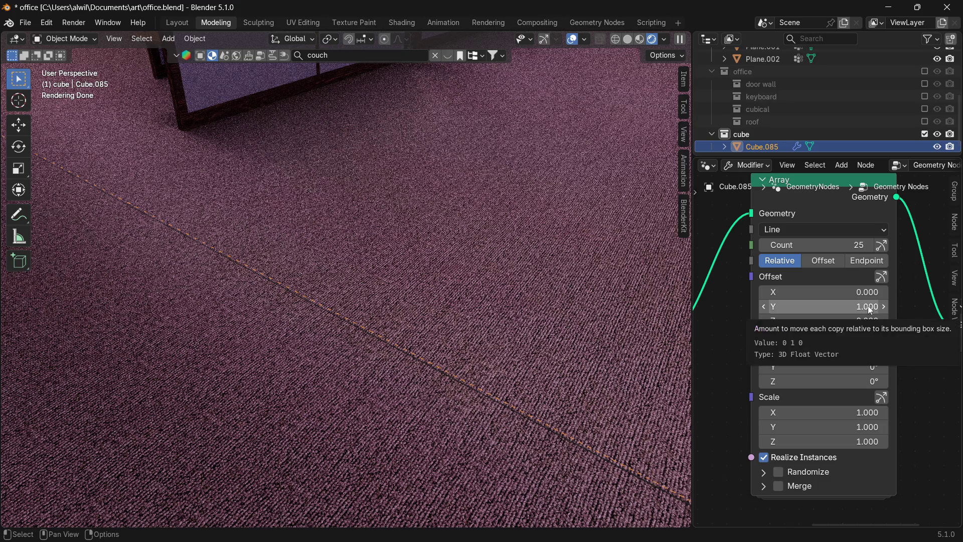
{"action": "left_click", "coordinate": [764, 306]}
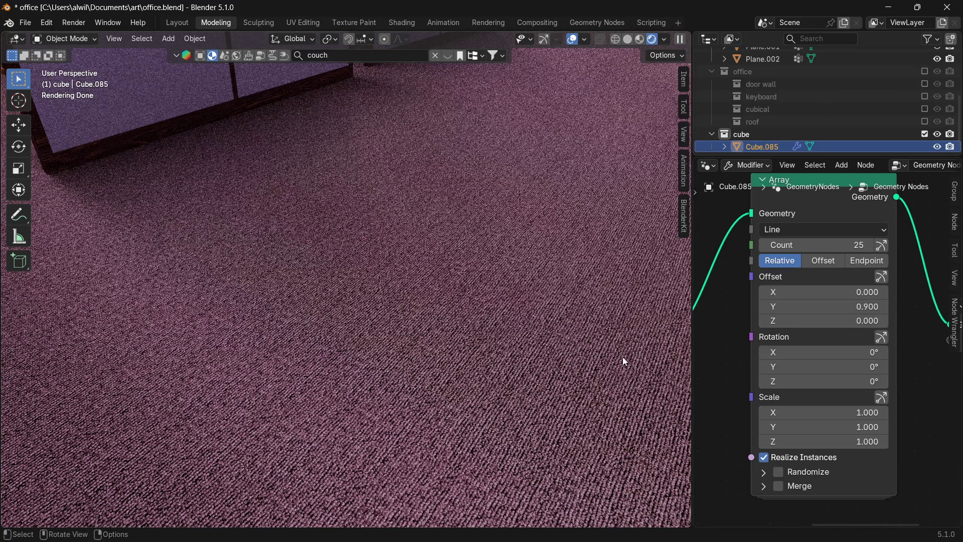
{"action": "key", "text": "F12"}
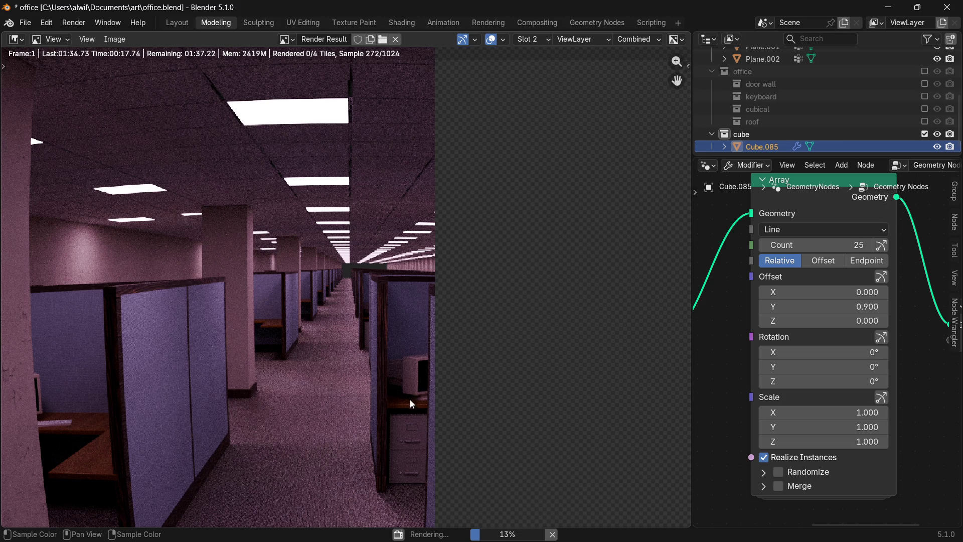
Check the carpet in the partial render, cancel the render, and return the area to the 3D Viewport.
{"action": "mouse_move", "coordinate": [401, 407]}
{"action": "middle_mouse_down"}
{"action": "mouse_move", "coordinate": [488, 195]}
{"action": "mouse_move", "coordinate": [471, 196]}
{"action": "middle_mouse_up"}
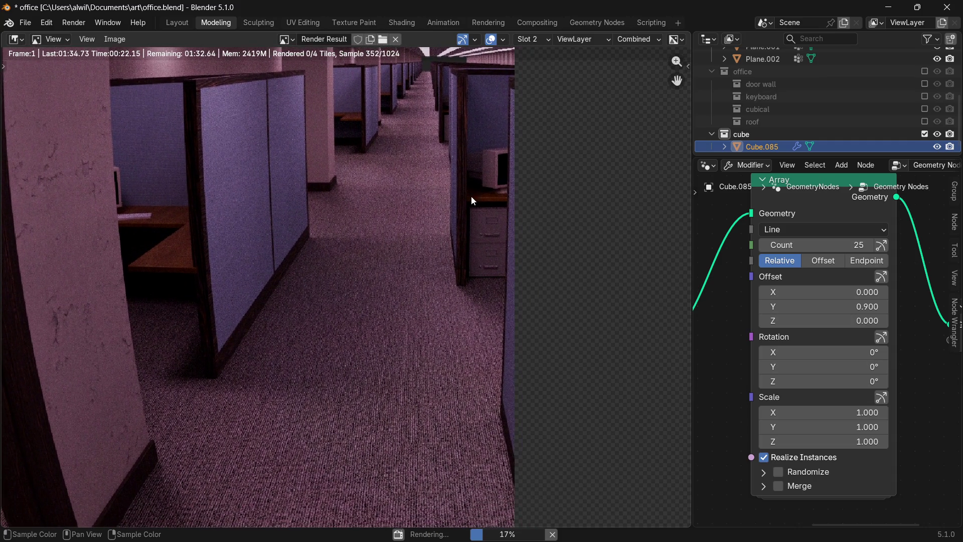
{"action": "middle_click_drag", "start_coordinate": [442, 262], "coordinate": [416, 327]}
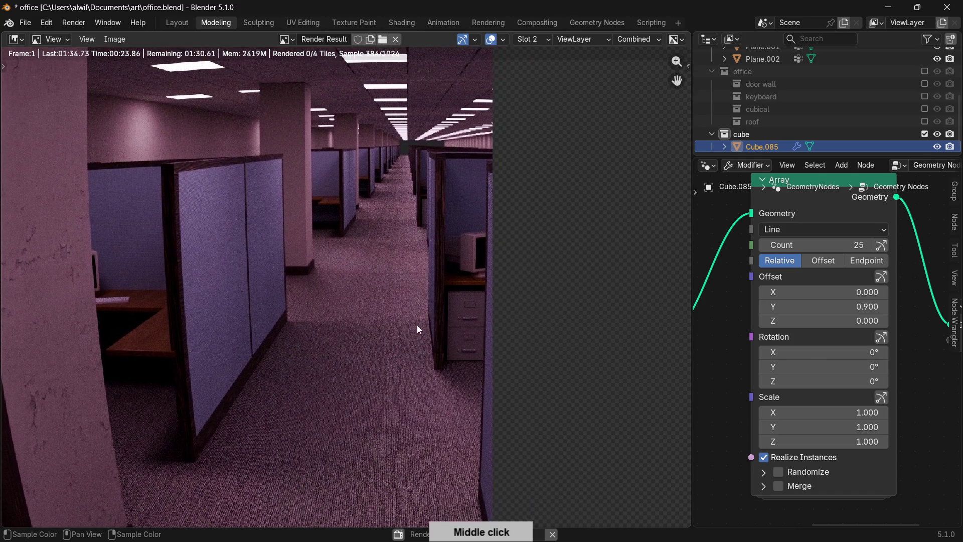
{"action": "scroll", "coordinate": [422, 297], "scroll_direction": "up", "scroll_amount": 3}
{"action": "scroll", "coordinate": [425, 299], "scroll_direction": "up", "scroll_amount": 2}
{"action": "scroll", "coordinate": [427, 300], "scroll_direction": "down", "scroll_amount": 2}
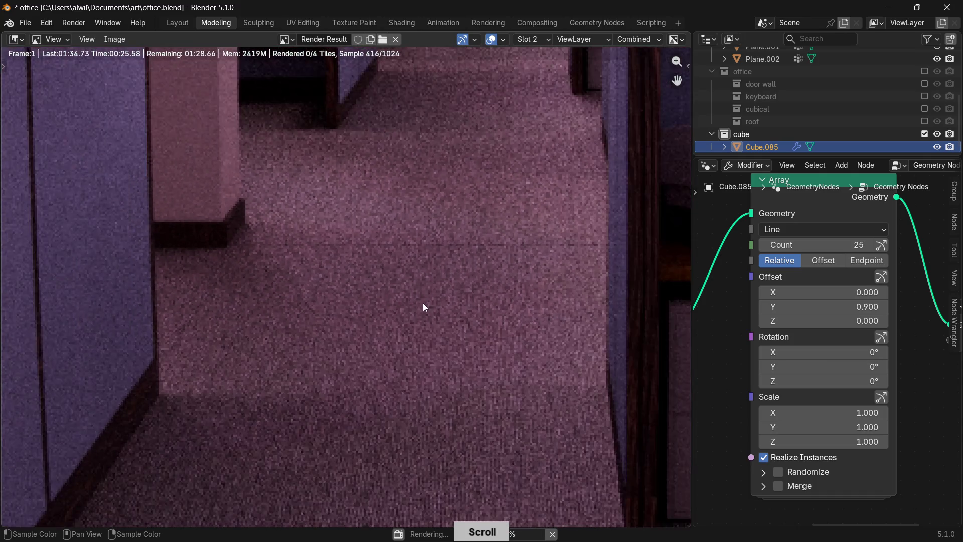
{"action": "scroll", "coordinate": [423, 302], "scroll_direction": "down", "scroll_amount": 2}
{"action": "scroll", "coordinate": [424, 307], "scroll_direction": "down", "scroll_amount": 2}
{"action": "mouse_move", "coordinate": [433, 335]}
{"action": "middle_mouse_down"}
{"action": "mouse_move", "coordinate": [382, 282]}
{"action": "mouse_move", "coordinate": [363, 291]}
{"action": "mouse_move", "coordinate": [399, 355]}
{"action": "middle_mouse_up"}
{"action": "scroll", "coordinate": [396, 347], "scroll_direction": "up", "scroll_amount": 2}
{"action": "scroll", "coordinate": [395, 347], "scroll_direction": "up", "scroll_amount": 2}
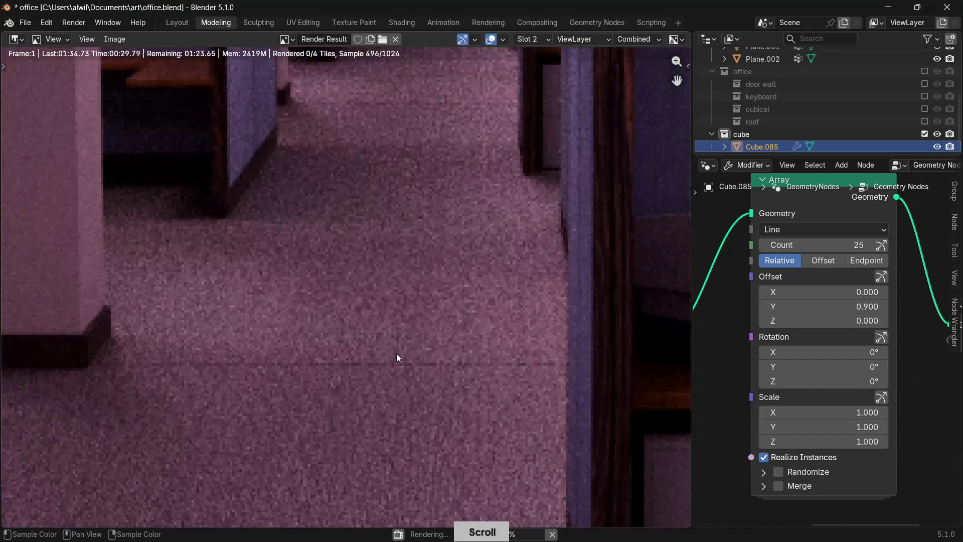
{"action": "mouse_move", "coordinate": [405, 316]}
{"action": "middle_mouse_down"}
{"action": "mouse_move", "coordinate": [383, 414]}
{"action": "mouse_move", "coordinate": [372, 402]}
{"action": "middle_mouse_up"}
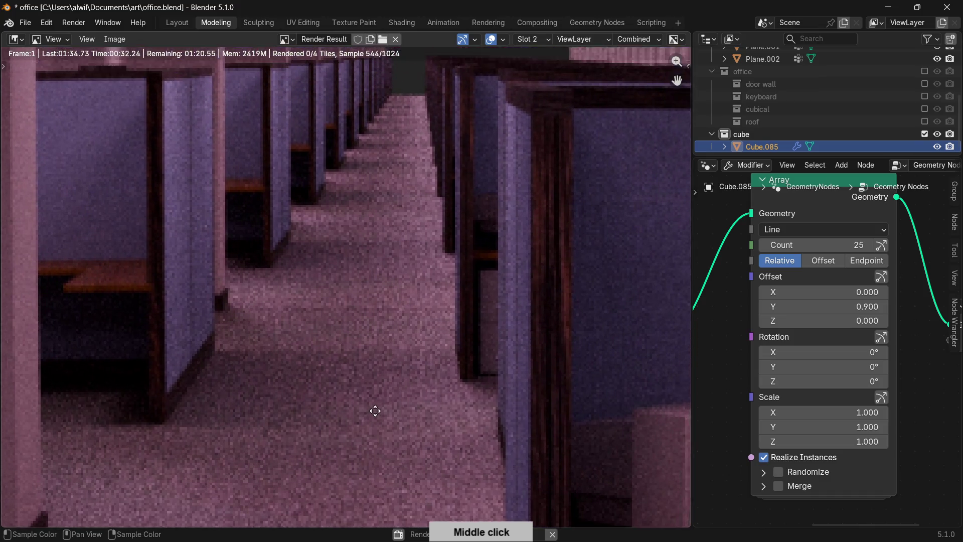
{"action": "scroll", "coordinate": [373, 406], "scroll_direction": "down", "scroll_amount": 2}
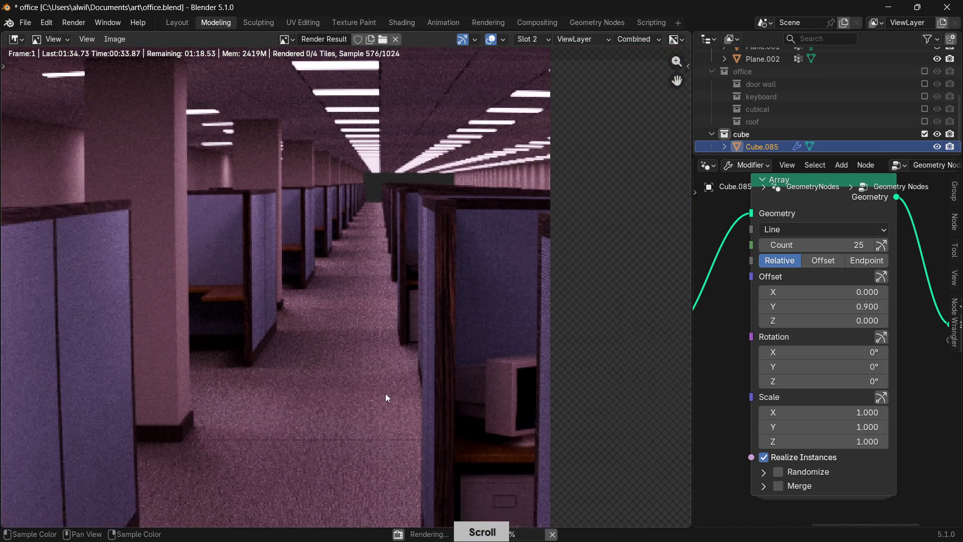
{"action": "scroll", "coordinate": [388, 421], "scroll_direction": "up", "scroll_amount": 2}
{"action": "middle_click_drag", "start_coordinate": [388, 421], "coordinate": [390, 343]}
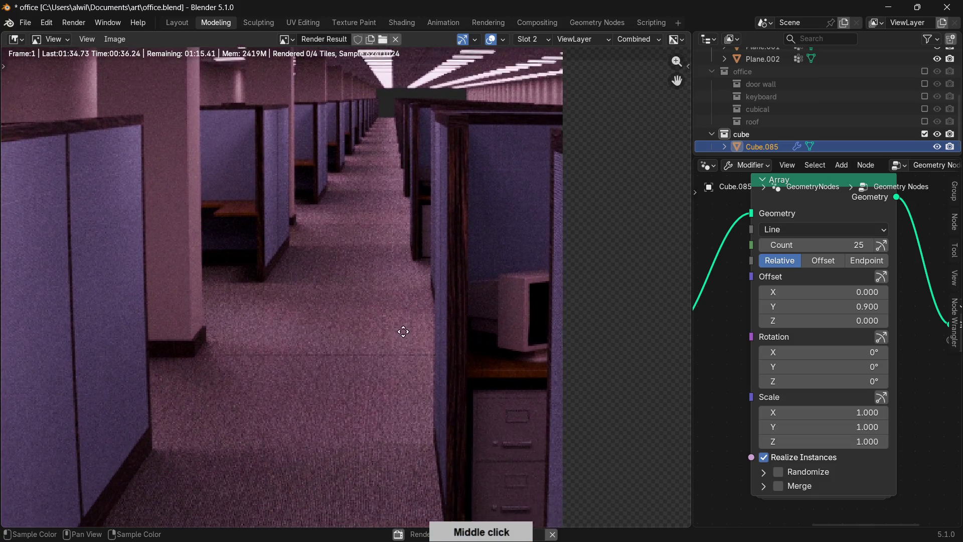
{"action": "scroll", "coordinate": [423, 378], "scroll_direction": "up", "scroll_amount": 1}
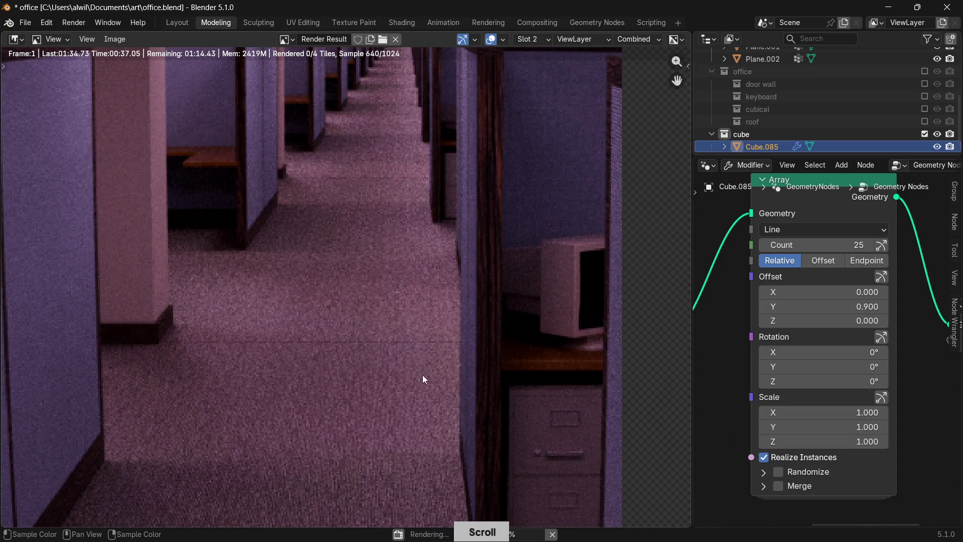
{"action": "left_click", "coordinate": [552, 534]}
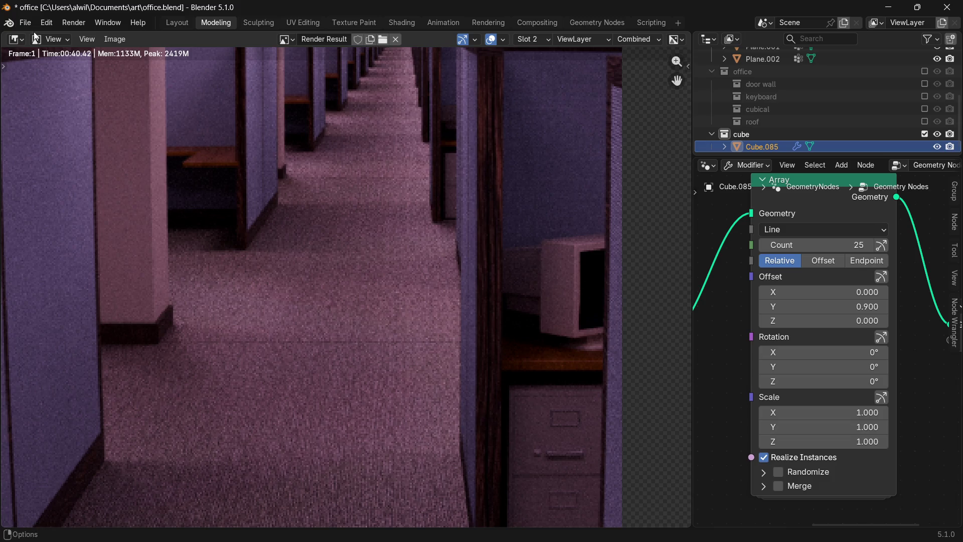
{"action": "left_click", "coordinate": [15, 39]}
{"action": "left_click", "coordinate": [93, 72]}
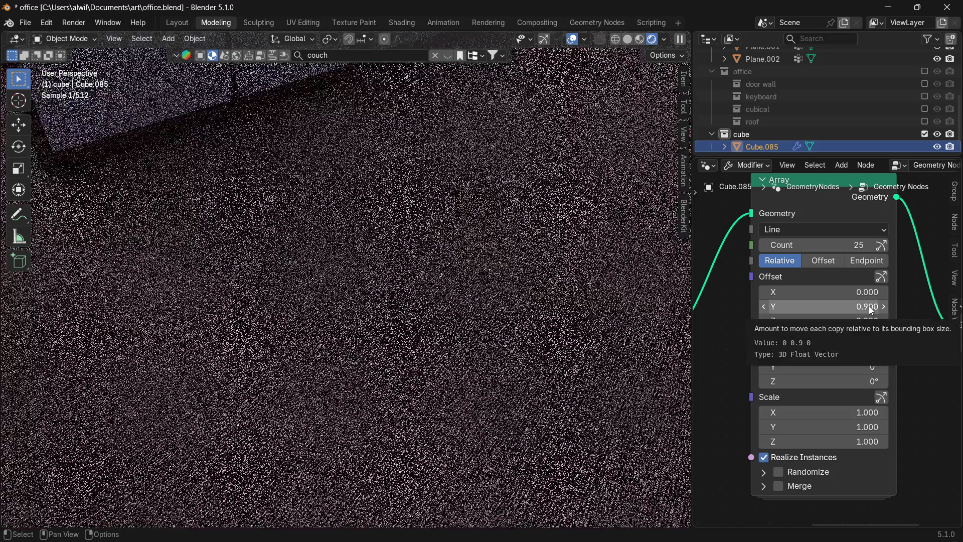
Set the Array Y offset to 0.998, keep the Line shape, disable Realize Instances, and use Solid shading.
{"action": "left_click", "coordinate": [874, 307]}
{"action": "key", "text": "BackSpace"}
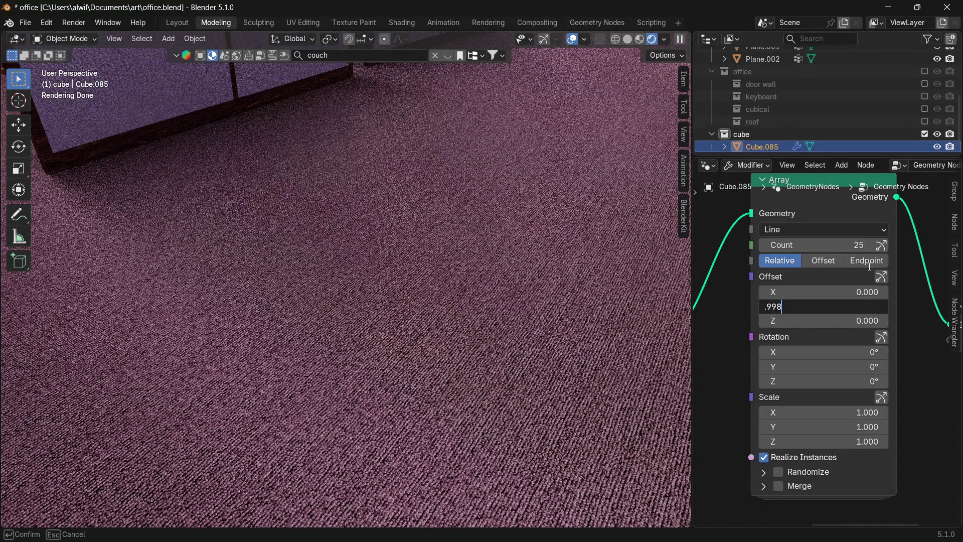
{"action": "key", "text": "Return"}
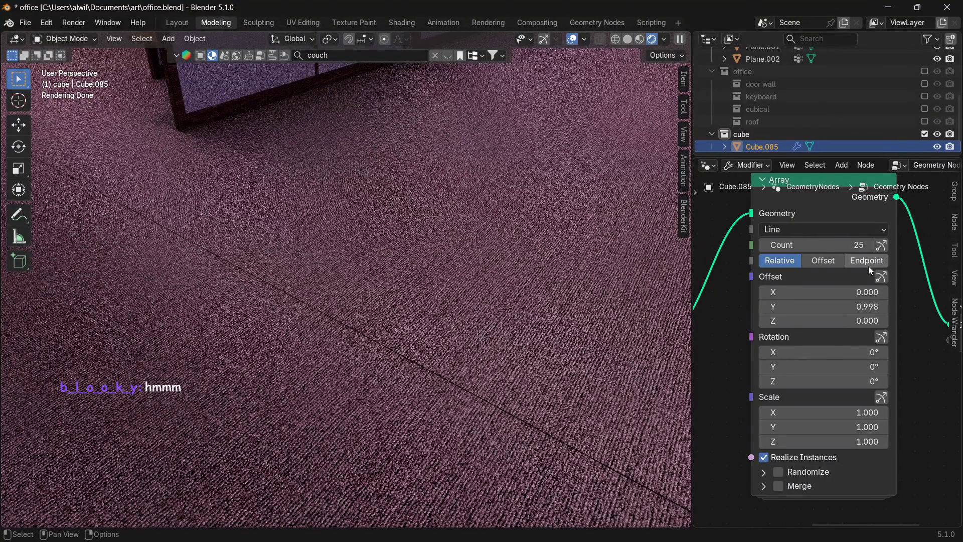
{"action": "left_click", "coordinate": [841, 232]}
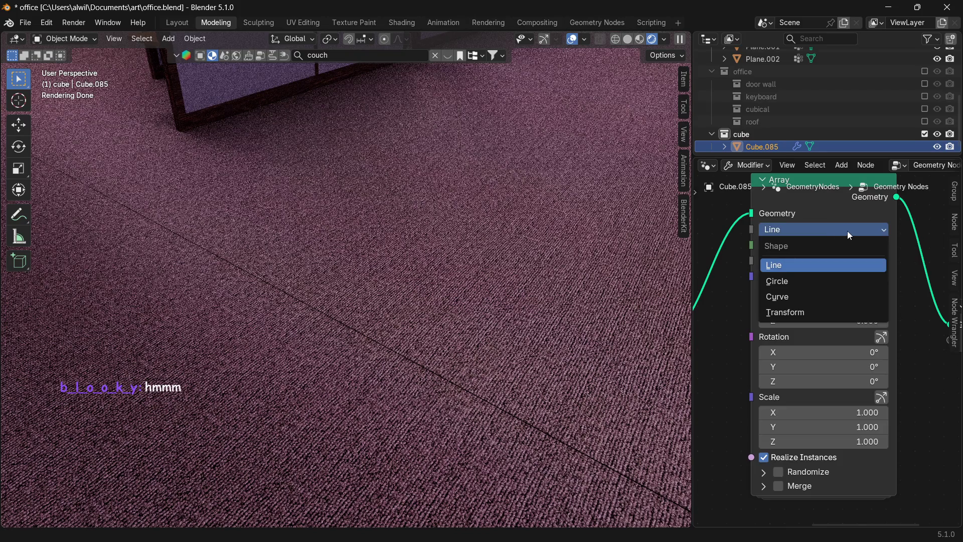
{"action": "left_click", "coordinate": [840, 225]}
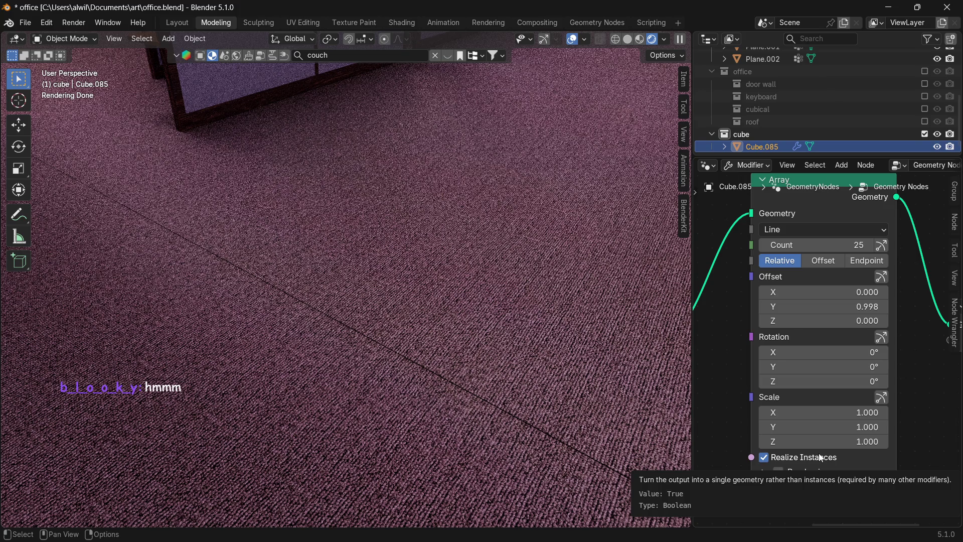
{"action": "left_click", "coordinate": [764, 458]}
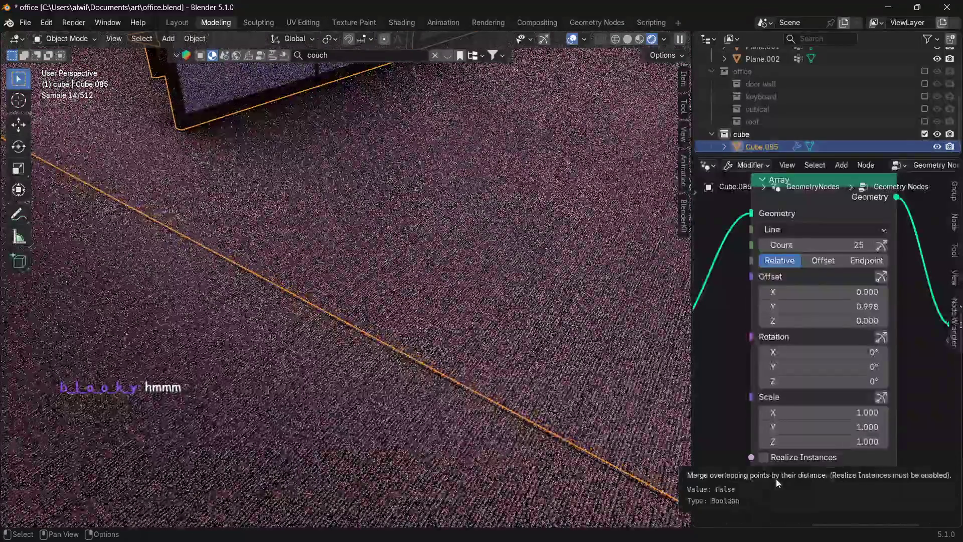
{"action": "key", "text": "z"}
{"action": "left_click", "coordinate": [614, 382]}
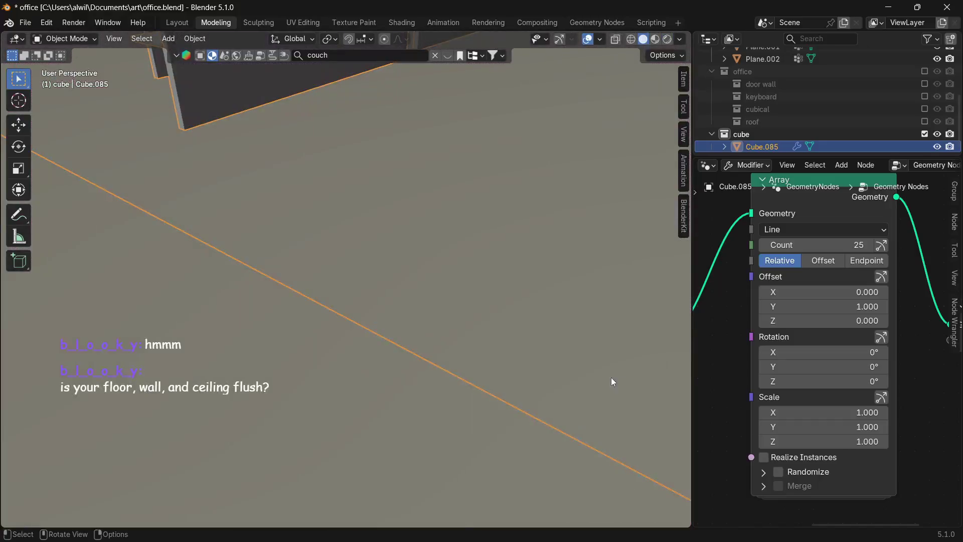
Orbit toward the floor seam and turn Realize Instances back on for the carpet array.
{"action": "middle_click_drag", "start_coordinate": [614, 383], "coordinate": [565, 370]}
{"action": "scroll", "coordinate": [561, 376], "scroll_direction": "up", "scroll_amount": 2}
{"action": "scroll", "coordinate": [568, 383], "scroll_direction": "up", "scroll_amount": 1}
{"action": "scroll", "coordinate": [573, 392], "scroll_direction": "up", "scroll_amount": 3}
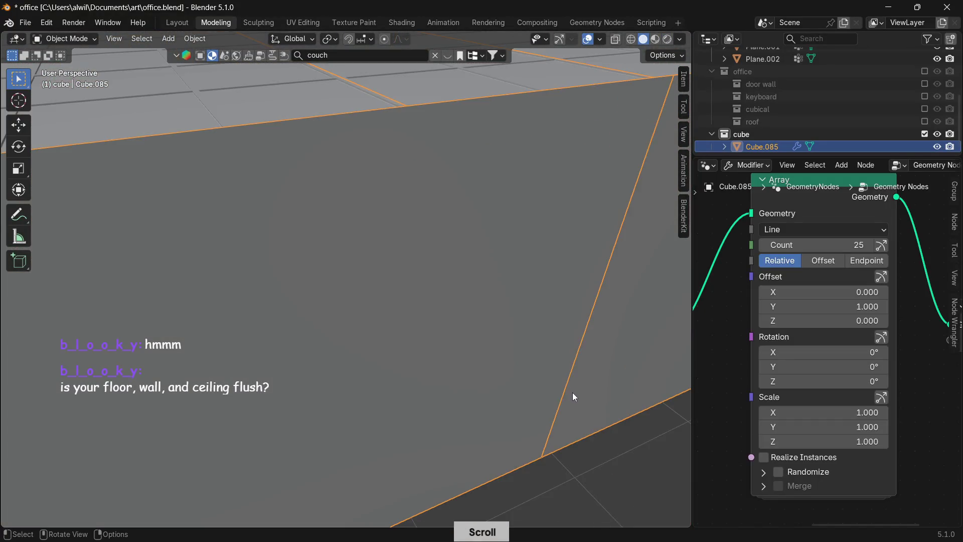
{"action": "scroll", "coordinate": [573, 396], "scroll_direction": "down", "scroll_amount": 2}
{"action": "left_click", "coordinate": [574, 437]}
{"action": "mouse_move", "coordinate": [574, 436]}
{"action": "middle_mouse_down"}
{"action": "mouse_move", "coordinate": [571, 385]}
{"action": "mouse_move", "coordinate": [523, 369]}
{"action": "mouse_move", "coordinate": [519, 381]}
{"action": "mouse_move", "coordinate": [512, 371]}
{"action": "mouse_move", "coordinate": [543, 377]}
{"action": "mouse_move", "coordinate": [380, 481]}
{"action": "middle_mouse_up"}
{"action": "scroll", "coordinate": [522, 373], "scroll_direction": "up", "scroll_amount": 2}
{"action": "left_click", "coordinate": [494, 366]}
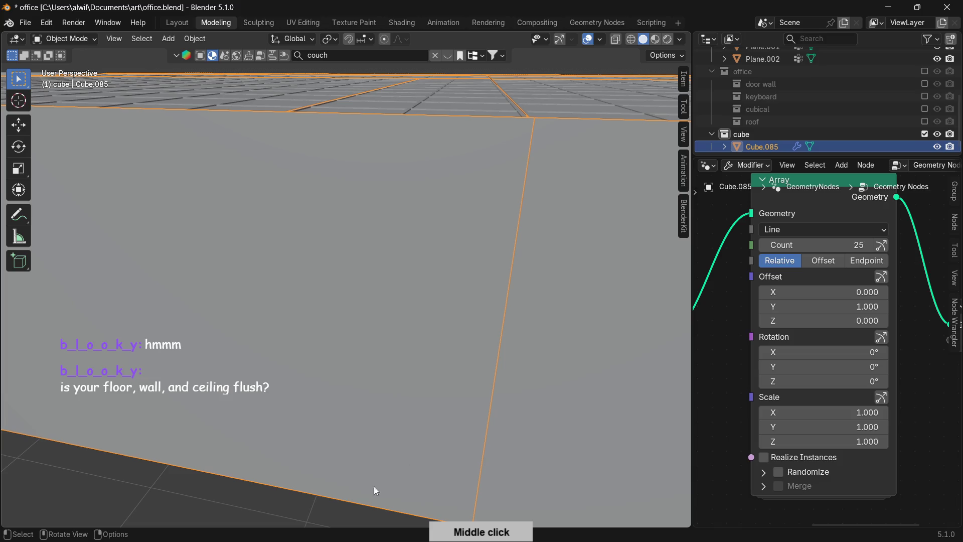
{"action": "left_click", "coordinate": [390, 478]}
{"action": "left_click", "coordinate": [764, 457]}
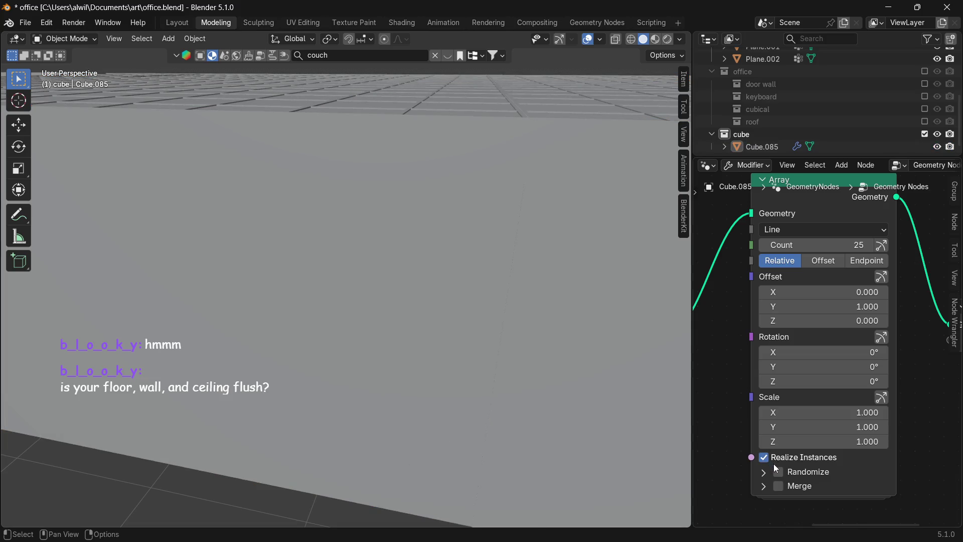
Cancel the accidental Delete prompt and display the office in Wireframe to expose the floor seams.
{"action": "mouse_move", "coordinate": [663, 388]}
{"action": "middle_mouse_down"}
{"action": "mouse_move", "coordinate": [565, 398]}
{"action": "mouse_move", "coordinate": [599, 334]}
{"action": "middle_mouse_up"}
{"action": "scroll", "coordinate": [576, 365], "scroll_direction": "up", "scroll_amount": 3}
{"action": "middle_click_drag", "start_coordinate": [514, 399], "coordinate": [502, 394]}
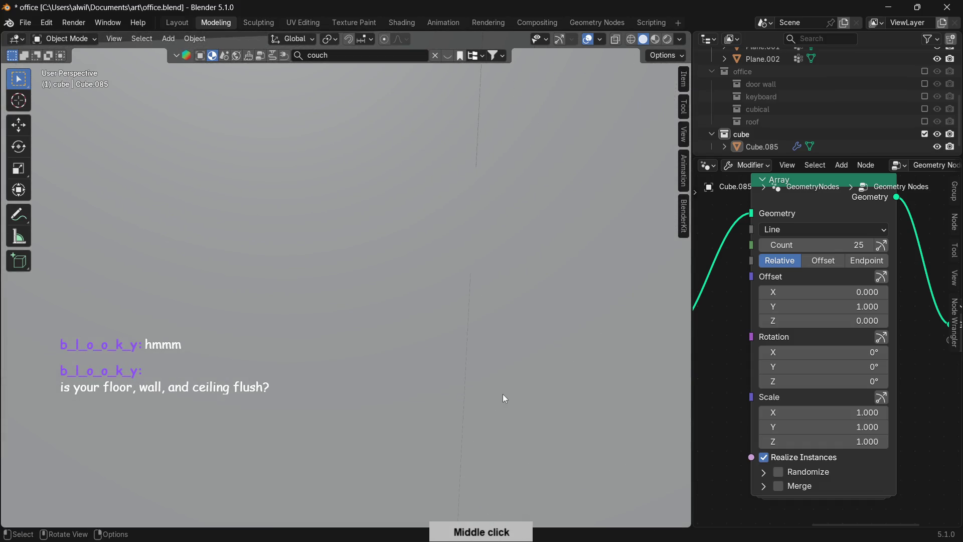
{"action": "key", "text": "x"}
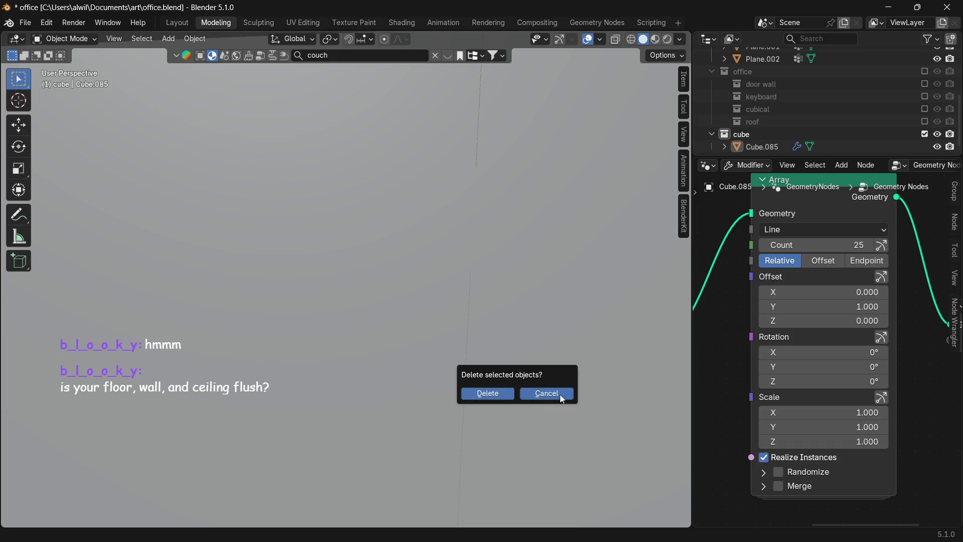
{"action": "left_click", "coordinate": [561, 394]}
{"action": "key", "text": "z"}
{"action": "left_click", "coordinate": [485, 402]}
{"action": "middle_click_drag", "start_coordinate": [485, 401], "coordinate": [551, 399]}
{"action": "scroll", "coordinate": [564, 385], "scroll_direction": "up", "scroll_amount": 2}
{"action": "middle_click_drag", "start_coordinate": [588, 357], "coordinate": [518, 379]}
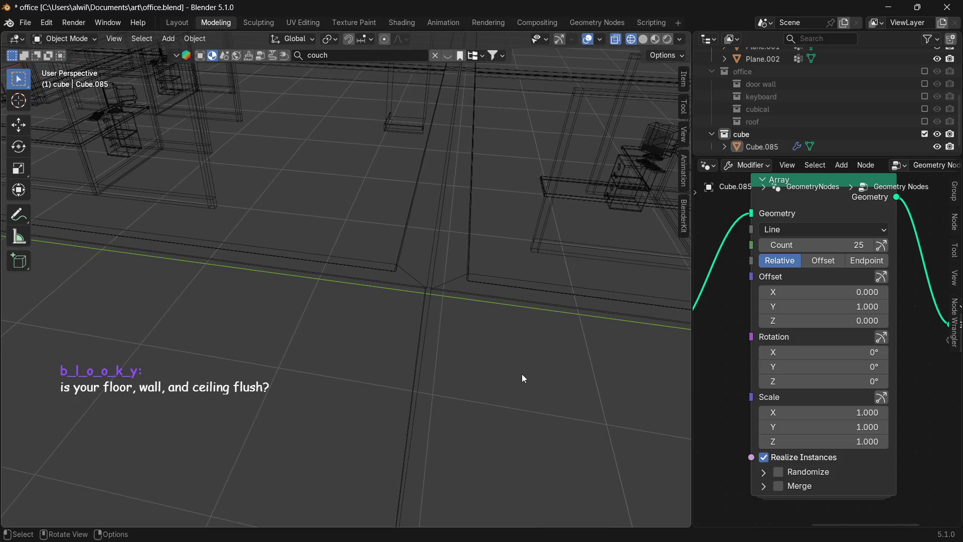
{"action": "scroll", "coordinate": [522, 374], "scroll_direction": "up", "scroll_amount": 2}
{"action": "scroll", "coordinate": [537, 365], "scroll_direction": "up", "scroll_amount": 2}
{"action": "middle_click_drag", "start_coordinate": [535, 354], "coordinate": [526, 371]}
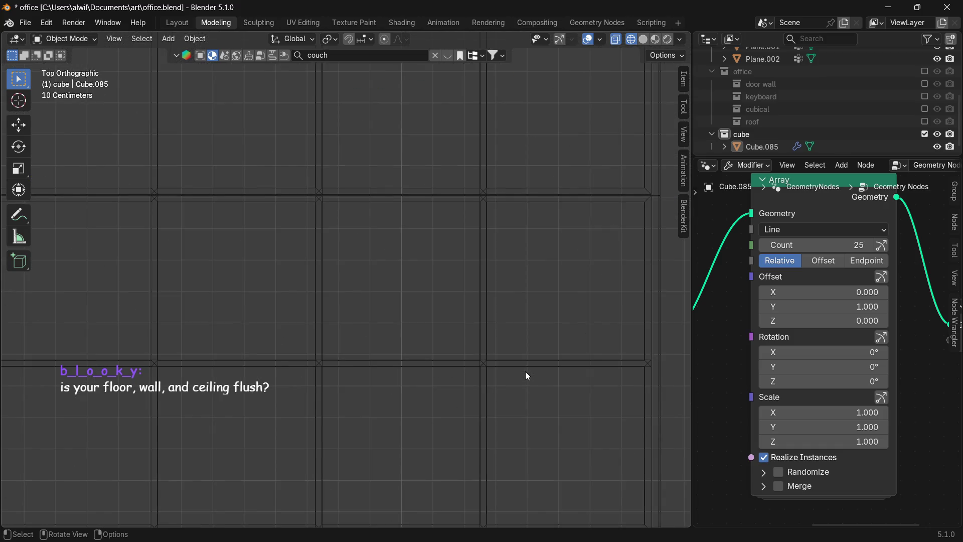
{"action": "scroll", "coordinate": [525, 371], "scroll_direction": "down", "scroll_amount": 3}
{"action": "scroll", "coordinate": [524, 370], "scroll_direction": "down", "scroll_amount": 3}
{"action": "scroll", "coordinate": [496, 398], "scroll_direction": "down", "scroll_amount": 3}
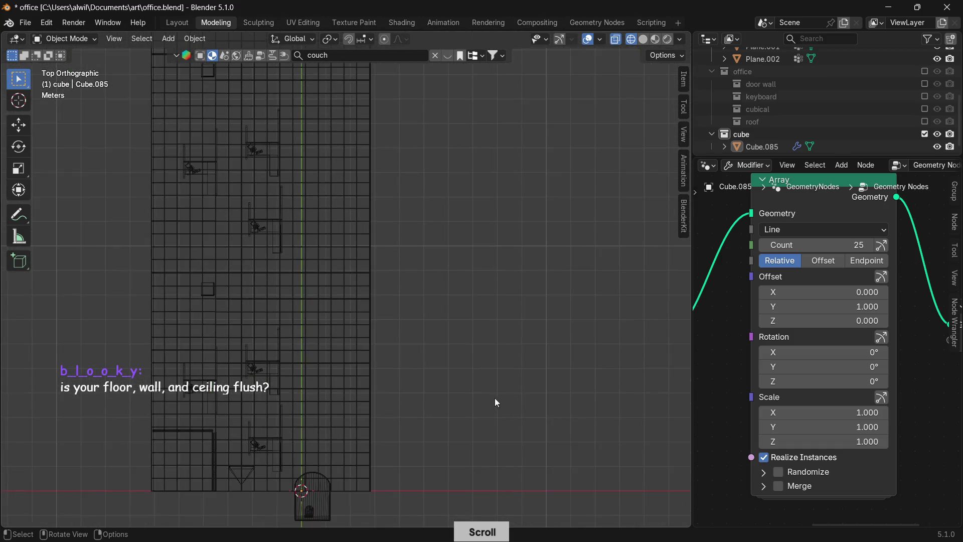
{"action": "middle_click_drag", "start_coordinate": [473, 423], "coordinate": [519, 379], "text": "alt"}
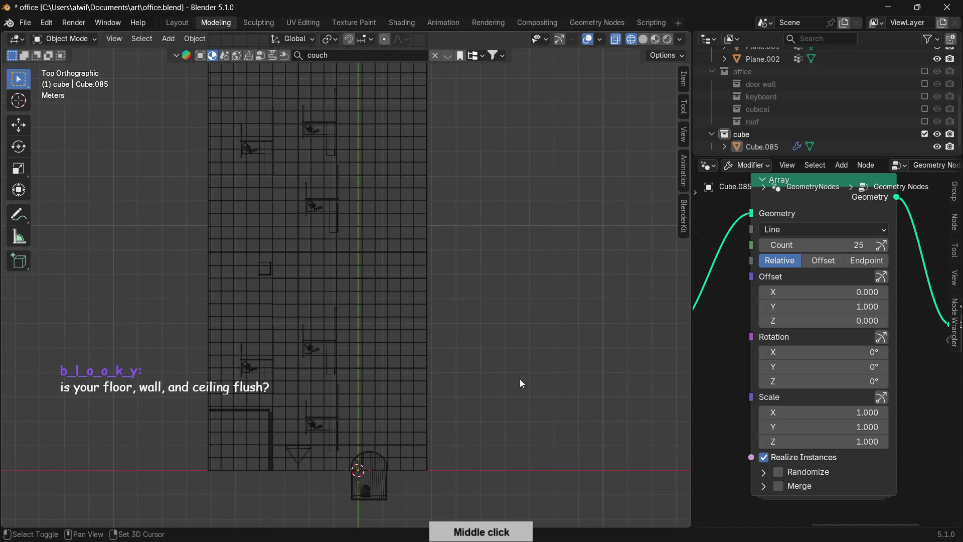
{"action": "scroll", "coordinate": [505, 384], "scroll_direction": "up", "scroll_amount": 1}
{"action": "scroll", "coordinate": [504, 389], "scroll_direction": "up", "scroll_amount": 2}
{"action": "scroll", "coordinate": [501, 384], "scroll_direction": "up", "scroll_amount": 2}
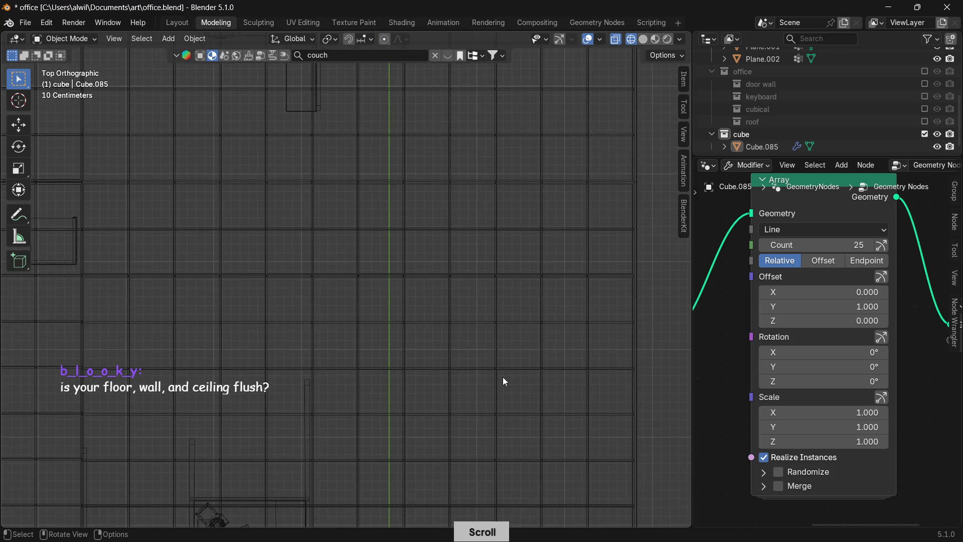
{"action": "scroll", "coordinate": [503, 377], "scroll_direction": "up", "scroll_amount": 2}
{"action": "scroll", "coordinate": [503, 378], "scroll_direction": "up", "scroll_amount": 2}
{"action": "scroll", "coordinate": [500, 378], "scroll_direction": "up", "scroll_amount": 2}
{"action": "middle_click_drag", "start_coordinate": [501, 375], "coordinate": [436, 372], "text": "shift"}
{"action": "scroll", "coordinate": [457, 368], "scroll_direction": "up", "scroll_amount": 2}
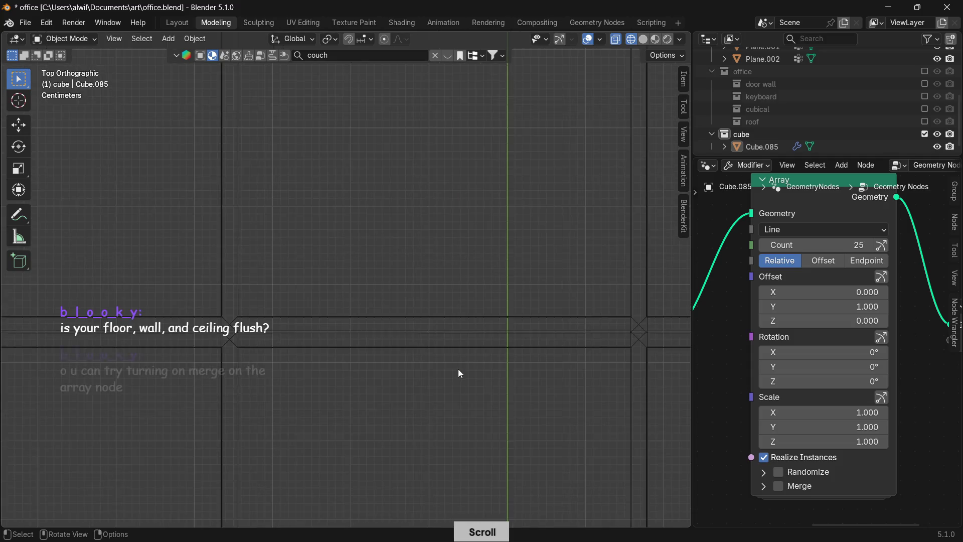
{"action": "middle_click_drag", "start_coordinate": [465, 401], "coordinate": [547, 340], "text": "shift"}
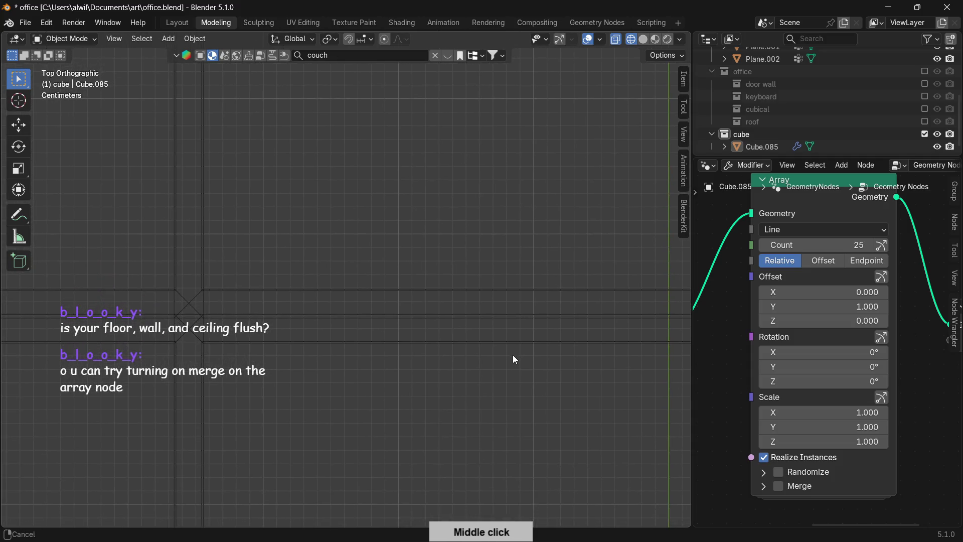
{"action": "middle_click_drag", "start_coordinate": [404, 365], "coordinate": [523, 378], "text": "shift"}
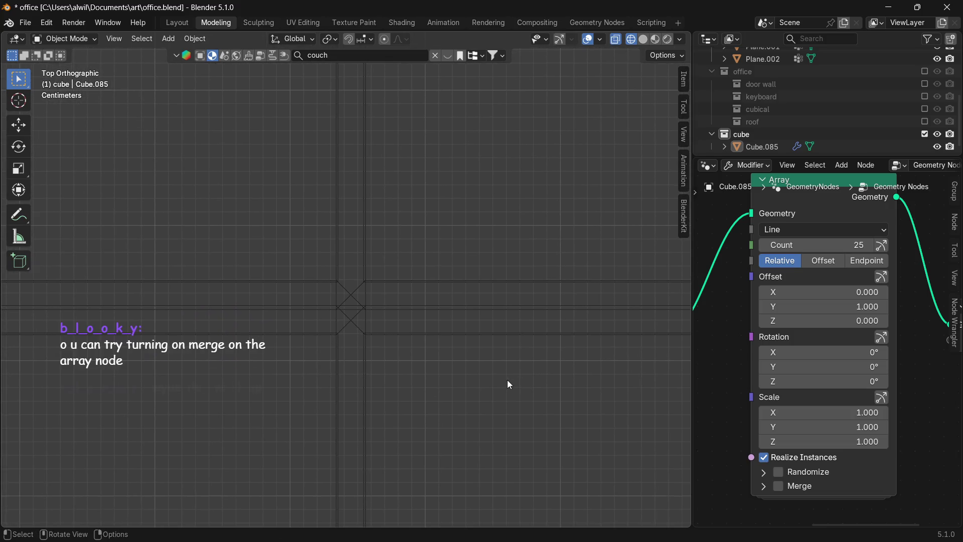
{"action": "scroll", "coordinate": [491, 397], "scroll_direction": "up", "scroll_amount": 2}
{"action": "scroll", "coordinate": [490, 394], "scroll_direction": "up", "scroll_amount": 2}
{"action": "scroll", "coordinate": [489, 398], "scroll_direction": "up", "scroll_amount": 2}
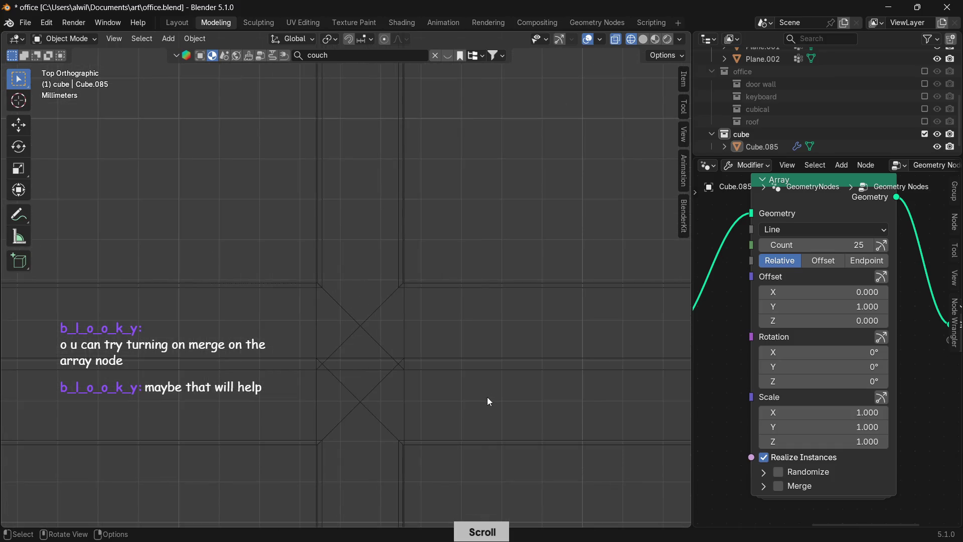
{"action": "left_click_drag", "start_coordinate": [427, 357], "coordinate": [439, 394]}
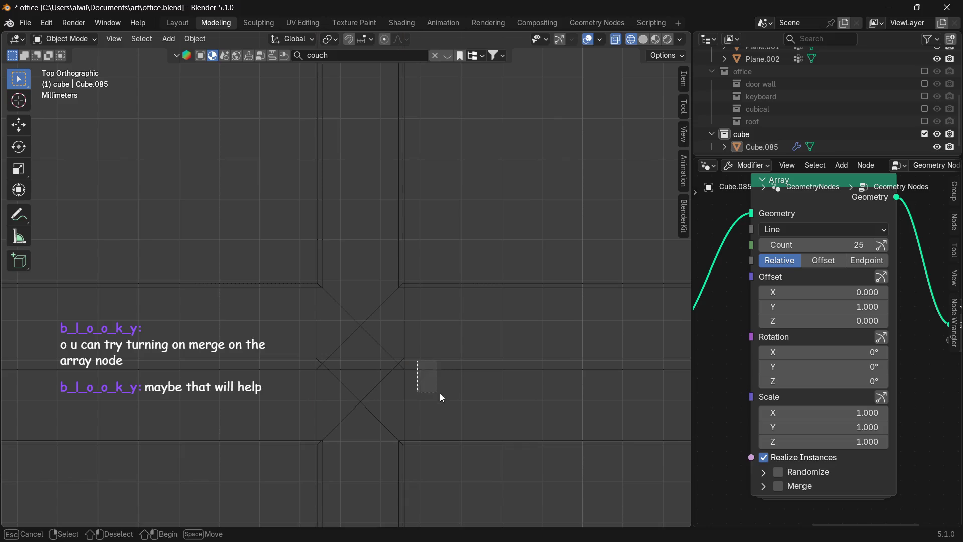
{"action": "scroll", "coordinate": [442, 388], "scroll_direction": "down", "scroll_amount": 2}
{"action": "scroll", "coordinate": [444, 391], "scroll_direction": "down", "scroll_amount": 2}
{"action": "scroll", "coordinate": [445, 391], "scroll_direction": "down", "scroll_amount": 2}
{"action": "scroll", "coordinate": [444, 391], "scroll_direction": "down", "scroll_amount": 3}
{"action": "scroll", "coordinate": [444, 393], "scroll_direction": "down", "scroll_amount": 2}
{"action": "scroll", "coordinate": [445, 396], "scroll_direction": "down", "scroll_amount": 2}
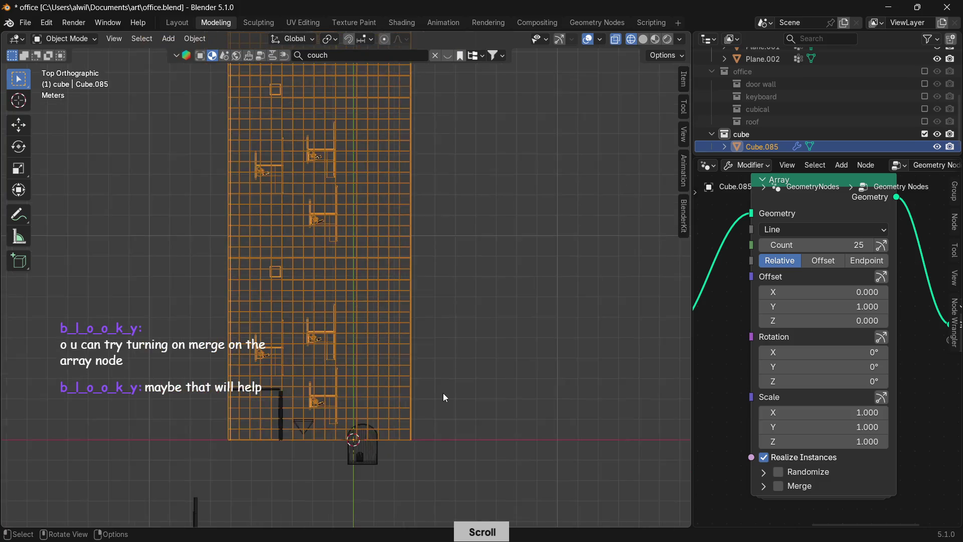
{"action": "scroll", "coordinate": [466, 373], "scroll_direction": "up", "scroll_amount": 1}
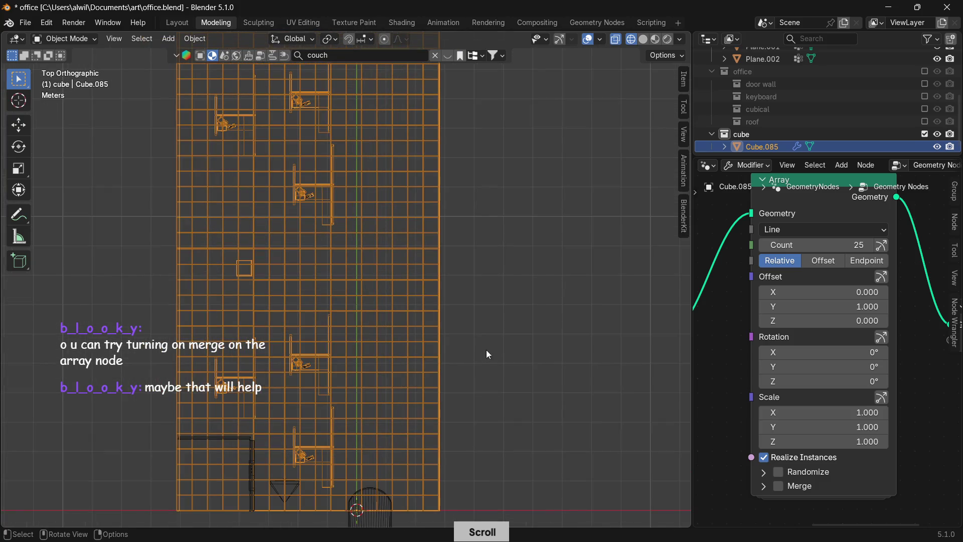
{"action": "mouse_move", "coordinate": [497, 351]}
{"action": "middle_mouse_down"}
{"action": "mouse_move", "coordinate": [409, 318]}
{"action": "mouse_move", "coordinate": [414, 342]}
{"action": "mouse_move", "coordinate": [433, 347]}
{"action": "mouse_move", "coordinate": [391, 307]}
{"action": "mouse_move", "coordinate": [448, 363]}
{"action": "mouse_move", "coordinate": [470, 344]}
{"action": "mouse_move", "coordinate": [439, 252]}
{"action": "mouse_move", "coordinate": [457, 287]}
{"action": "mouse_move", "coordinate": [404, 312]}
{"action": "mouse_move", "coordinate": [429, 292]}
{"action": "middle_mouse_up"}
{"action": "scroll", "coordinate": [451, 338], "scroll_direction": "up", "scroll_amount": 2}
{"action": "scroll", "coordinate": [466, 366], "scroll_direction": "up", "scroll_amount": 2}
{"action": "scroll", "coordinate": [473, 363], "scroll_direction": "up", "scroll_amount": 2}
{"action": "scroll", "coordinate": [485, 367], "scroll_direction": "down", "scroll_amount": 2}
{"action": "scroll", "coordinate": [429, 292], "scroll_direction": "up", "scroll_amount": 2}
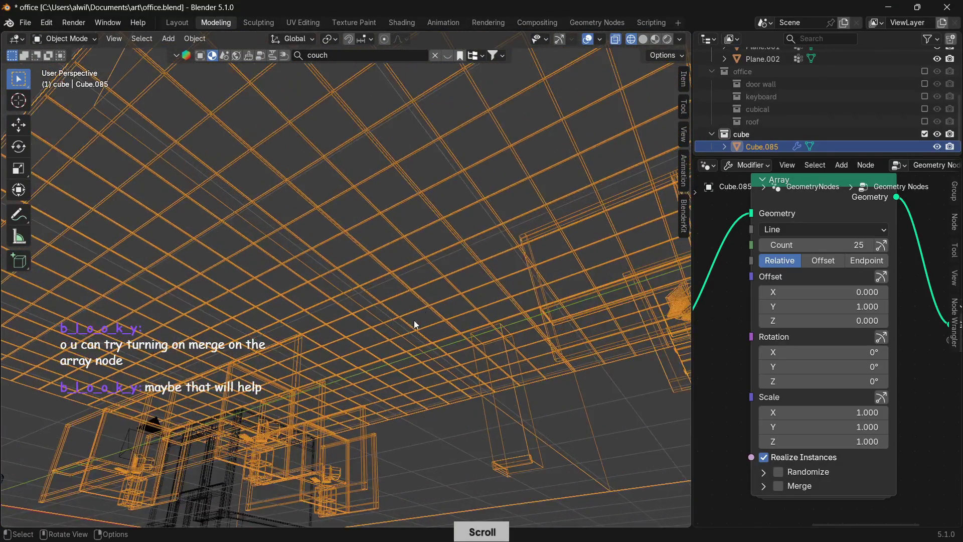
{"action": "scroll", "coordinate": [429, 294], "scroll_direction": "up", "scroll_amount": 2}
{"action": "key", "text": "alt+a"}
{"action": "mouse_move", "coordinate": [409, 296]}
{"action": "middle_mouse_down"}
{"action": "mouse_move", "coordinate": [422, 314]}
{"action": "mouse_move", "coordinate": [489, 326]}
{"action": "mouse_move", "coordinate": [493, 350]}
{"action": "mouse_move", "coordinate": [517, 351]}
{"action": "middle_mouse_up"}
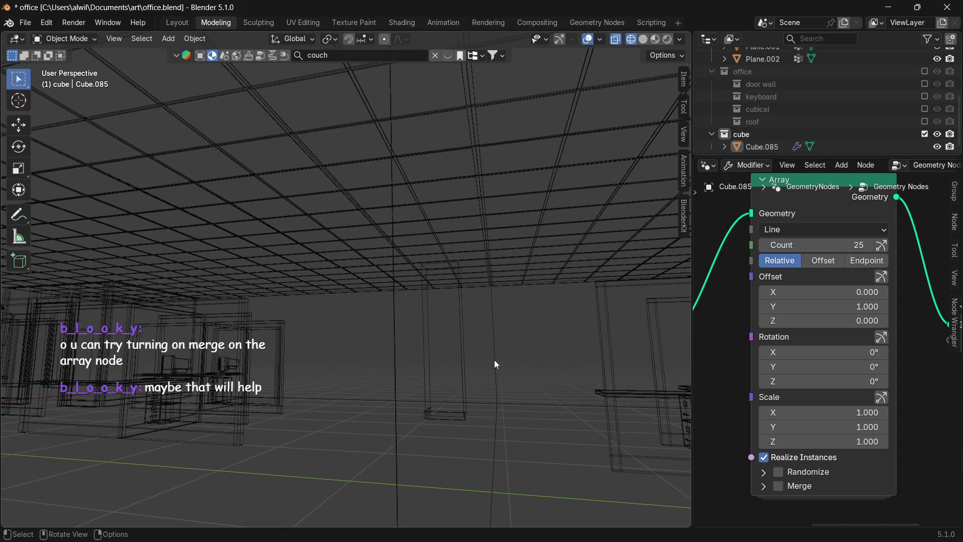
{"action": "scroll", "coordinate": [431, 396], "scroll_direction": "up", "scroll_amount": 2}
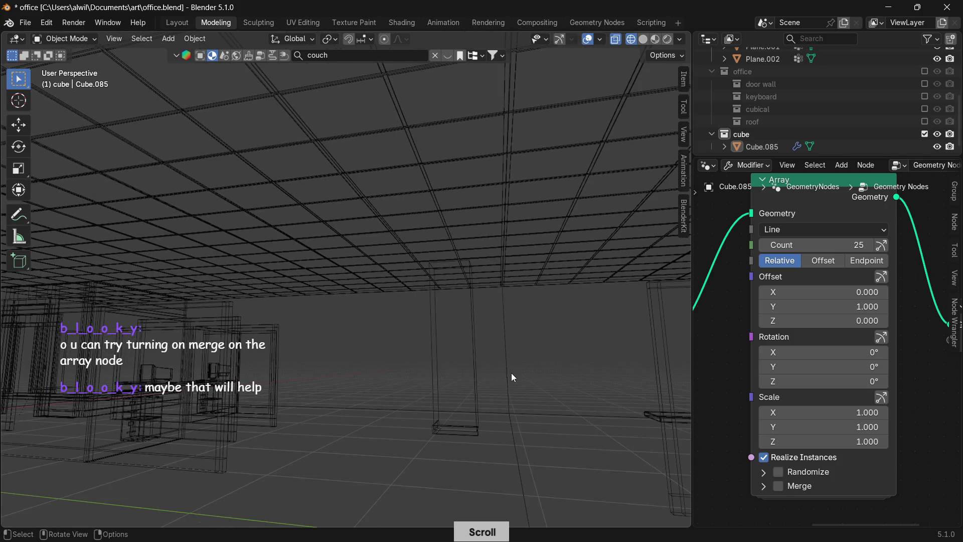
{"action": "mouse_move", "coordinate": [523, 364]}
{"action": "middle_mouse_down"}
{"action": "mouse_move", "coordinate": [544, 388]}
{"action": "mouse_move", "coordinate": [462, 243]}
{"action": "mouse_move", "coordinate": [496, 324]}
{"action": "middle_mouse_up"}
{"action": "scroll", "coordinate": [488, 339], "scroll_direction": "up", "scroll_amount": 2}
{"action": "scroll", "coordinate": [553, 354], "scroll_direction": "up", "scroll_amount": 2}
{"action": "mouse_move", "coordinate": [553, 354]}
{"action": "middle_mouse_down"}
{"action": "mouse_move", "coordinate": [555, 346]}
{"action": "mouse_move", "coordinate": [441, 321]}
{"action": "middle_mouse_up"}
{"action": "scroll", "coordinate": [492, 352], "scroll_direction": "up", "scroll_amount": 2}
{"action": "scroll", "coordinate": [550, 355], "scroll_direction": "up", "scroll_amount": 1}
{"action": "mouse_move", "coordinate": [550, 355]}
{"action": "middle_mouse_down"}
{"action": "mouse_move", "coordinate": [526, 349]}
{"action": "mouse_move", "coordinate": [574, 343]}
{"action": "mouse_move", "coordinate": [471, 324]}
{"action": "mouse_move", "coordinate": [485, 362]}
{"action": "mouse_move", "coordinate": [498, 349]}
{"action": "middle_mouse_up"}
{"action": "left_click", "coordinate": [862, 304]}
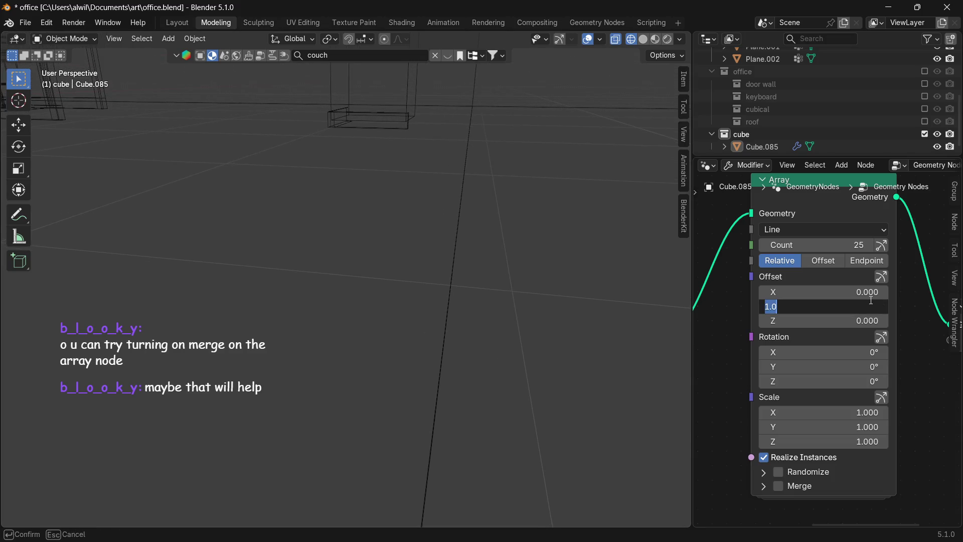
{"action": "type", "text": ".999"}
Set the Array Y offset to exactly 1.000, enable Merge, and bring up the File menu.
{"action": "key", "text": "Return"}
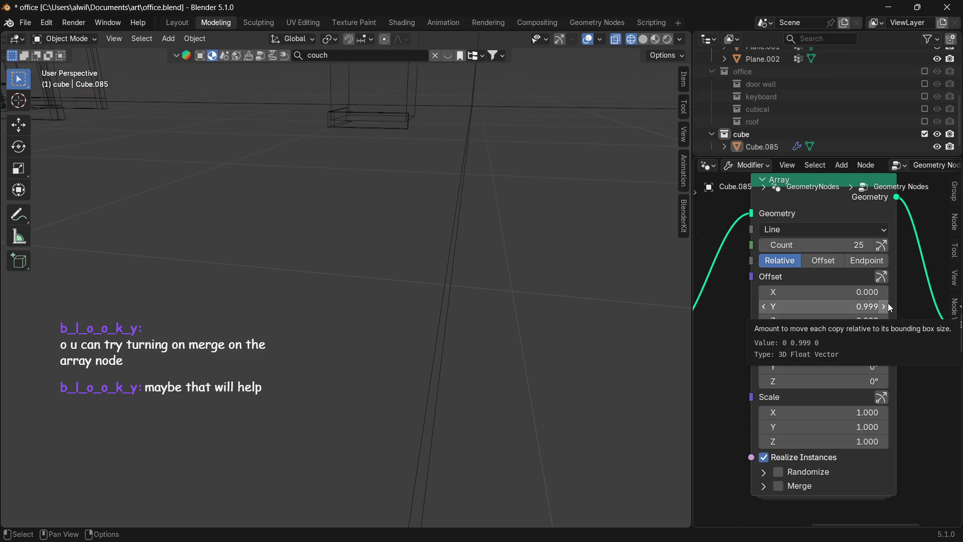
{"action": "left_click", "coordinate": [884, 306]}
{"action": "left_click", "coordinate": [869, 308]}
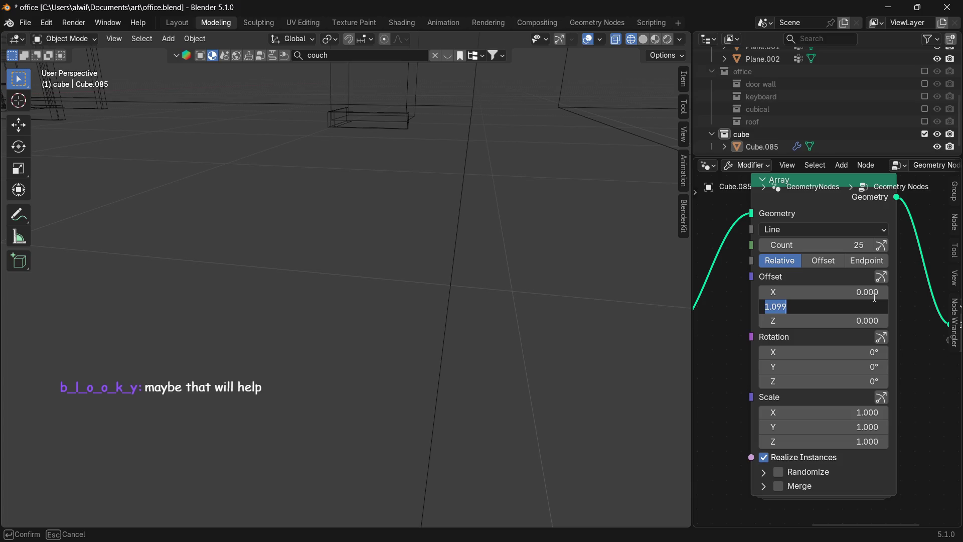
{"action": "type", "text": "1"}
{"action": "key", "text": "Return"}
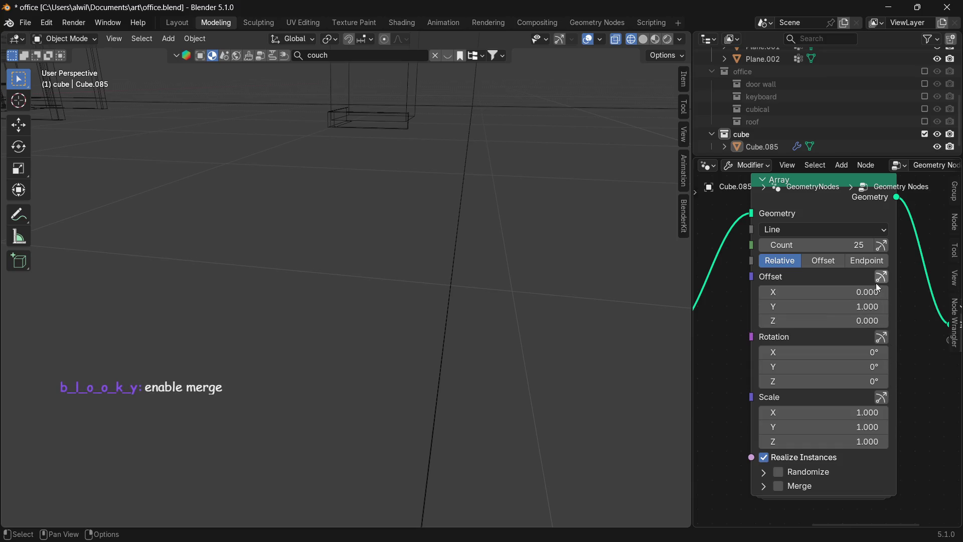
{"action": "left_click", "coordinate": [780, 486]}
{"action": "middle_click_drag", "start_coordinate": [606, 371], "coordinate": [607, 372]}
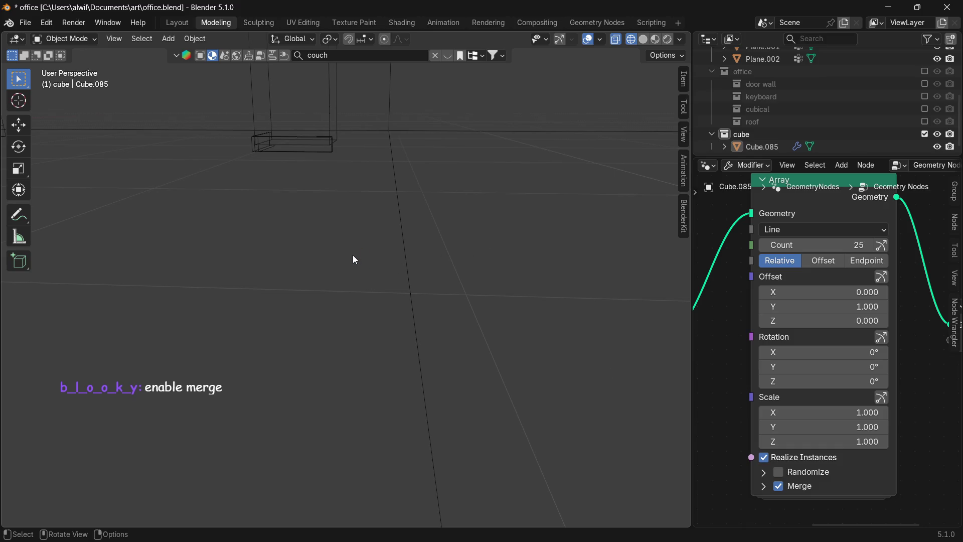
{"action": "left_click", "coordinate": [25, 23]}
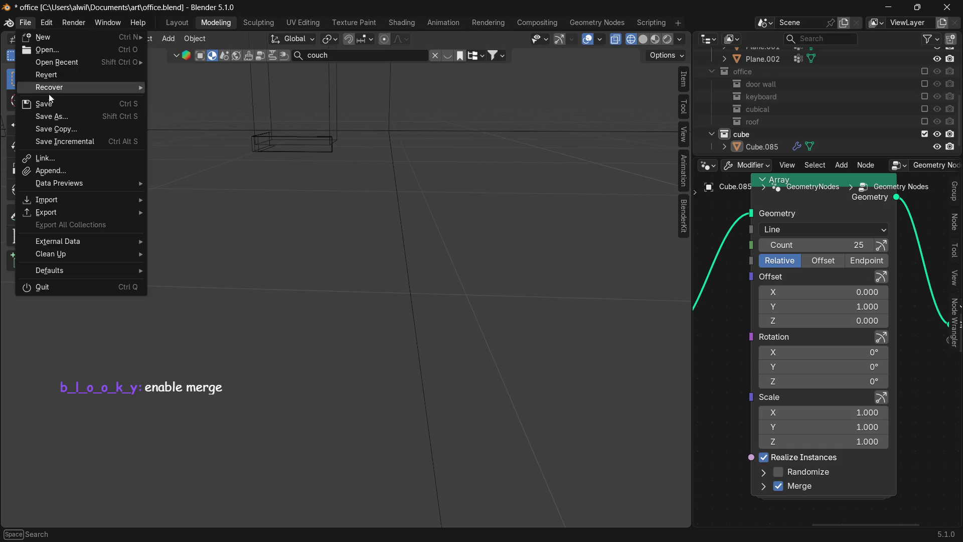
Save the office scene and start rendering the fisheye frame with F12.
{"action": "left_click", "coordinate": [74, 104]}
{"action": "key", "text": "F12"}
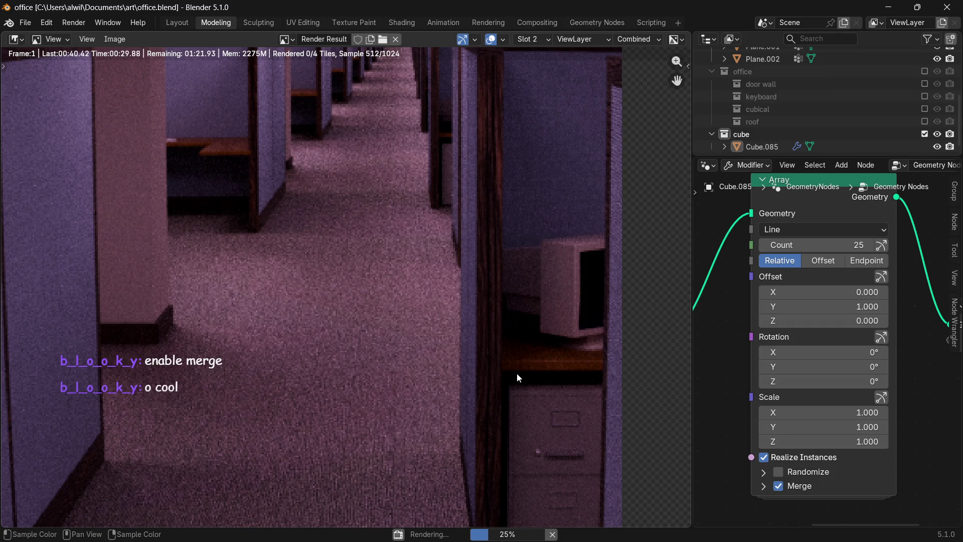
{"action": "scroll", "coordinate": [514, 371], "scroll_direction": "down", "scroll_amount": 2}
{"action": "scroll", "coordinate": [503, 349], "scroll_direction": "down", "scroll_amount": 2}
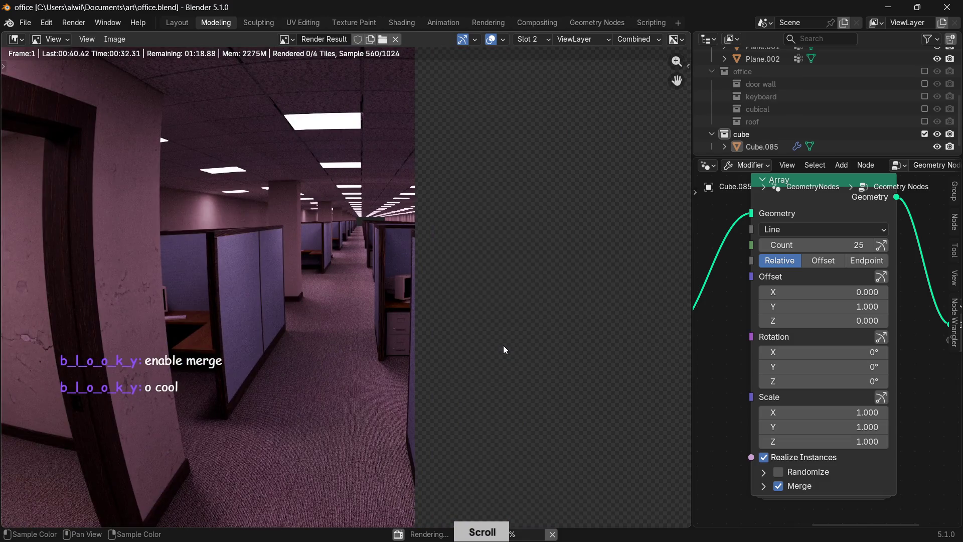
{"action": "scroll", "coordinate": [489, 362], "scroll_direction": "down", "scroll_amount": 1}
{"action": "scroll", "coordinate": [474, 380], "scroll_direction": "down", "scroll_amount": 1}
{"action": "scroll", "coordinate": [475, 384], "scroll_direction": "up", "scroll_amount": 1}
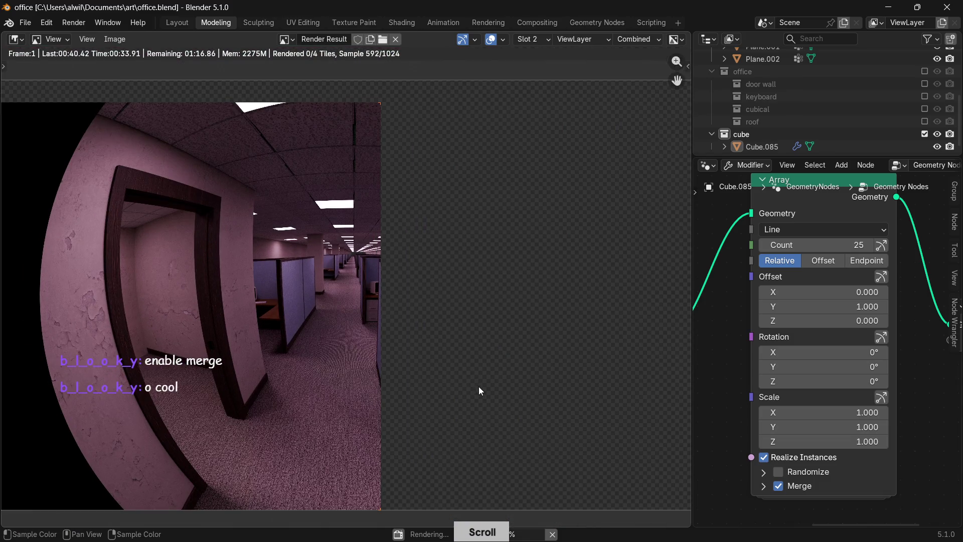
Let the fisheye render of the purple cubicle office finish, taking about two minutes.
{"action": "middle_click_drag", "start_coordinate": [487, 407], "coordinate": [493, 397]}
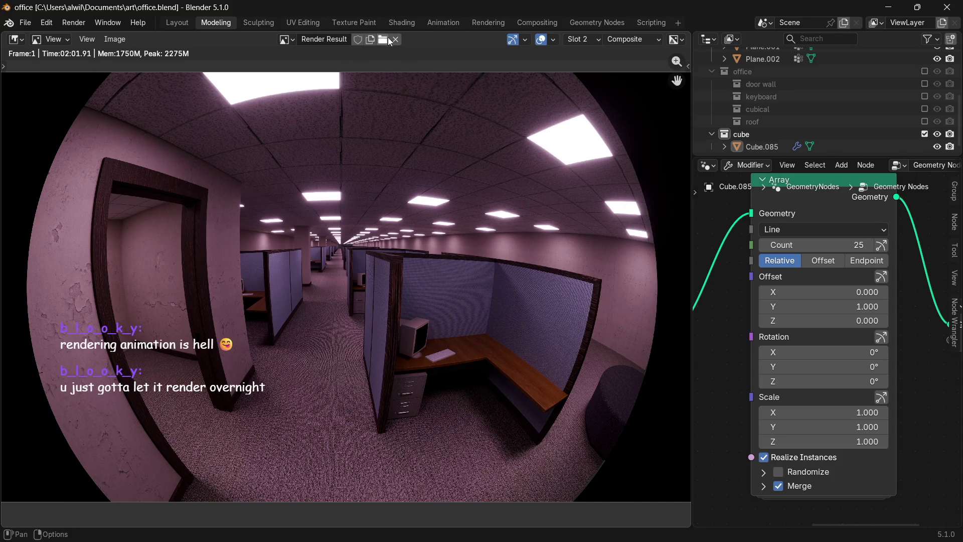
{"action": "left_click", "coordinate": [115, 39]}
Inspect the finished fisheye render up close, panning across the cubicle corridor.
{"action": "left_click", "coordinate": [140, 154]}
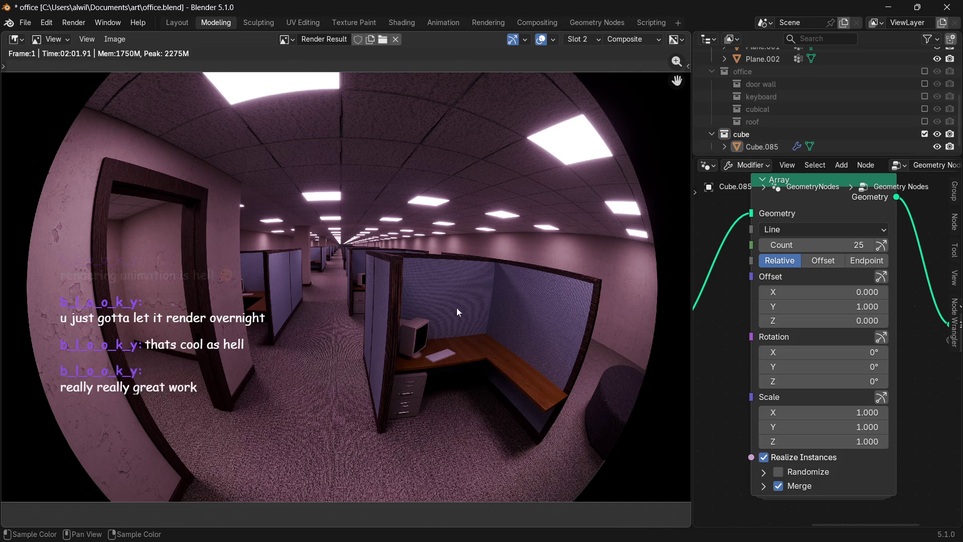
{"action": "scroll", "coordinate": [346, 347], "scroll_direction": "up", "scroll_amount": 1}
{"action": "scroll", "coordinate": [345, 343], "scroll_direction": "up", "scroll_amount": 2}
{"action": "middle_click_drag", "start_coordinate": [339, 333], "coordinate": [484, 266]}
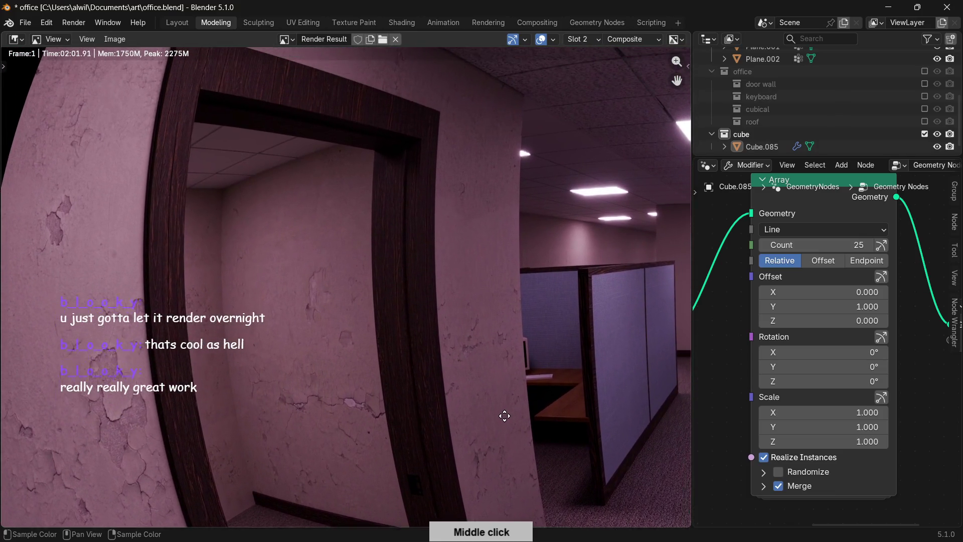
{"action": "middle_click_drag", "start_coordinate": [484, 265], "coordinate": [492, 454]}
{"action": "middle_click_drag", "start_coordinate": [555, 320], "coordinate": [375, 250]}
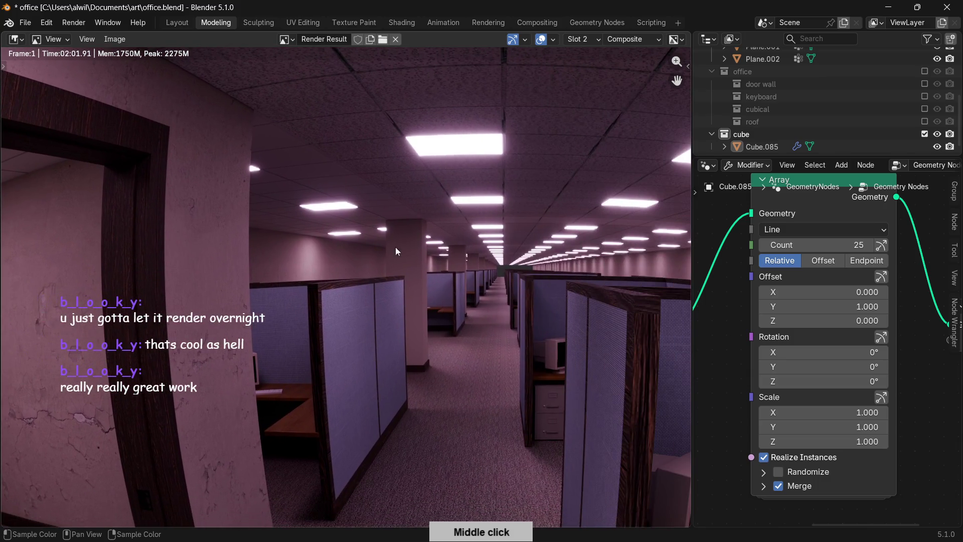
{"action": "middle_click_drag", "start_coordinate": [577, 269], "coordinate": [527, 273]}
{"action": "scroll", "coordinate": [487, 277], "scroll_direction": "up", "scroll_amount": 3}
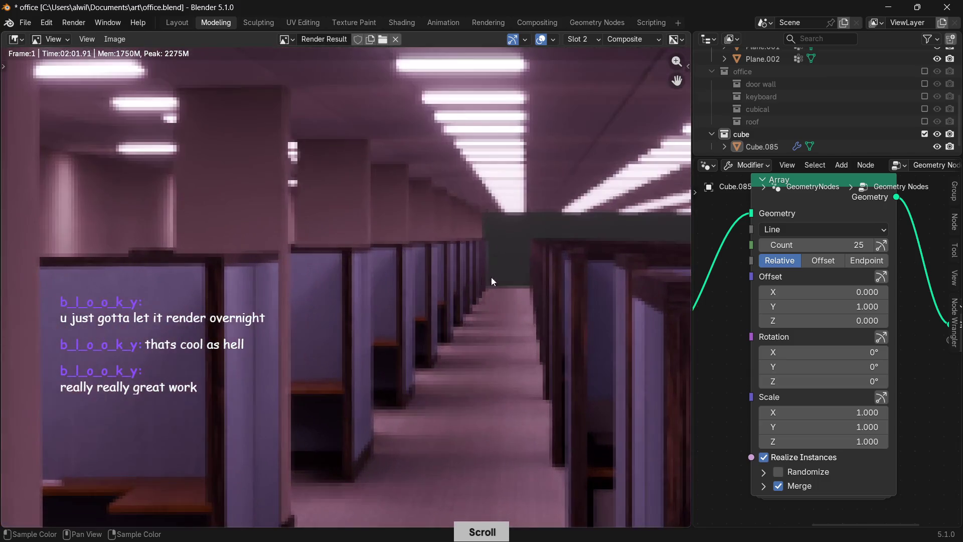
{"action": "scroll", "coordinate": [535, 247], "scroll_direction": "down", "scroll_amount": 1}
{"action": "scroll", "coordinate": [514, 257], "scroll_direction": "down", "scroll_amount": 2}
{"action": "scroll", "coordinate": [488, 321], "scroll_direction": "down", "scroll_amount": 2}
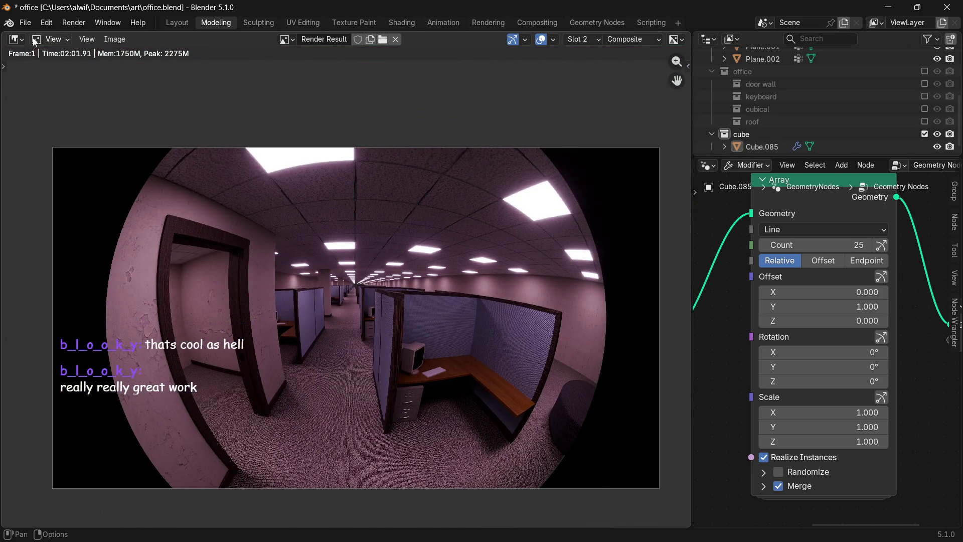
Switch the area back to the 3D Viewport showing the wireframe office.
{"action": "left_click", "coordinate": [16, 39]}
{"action": "left_click", "coordinate": [47, 73]}
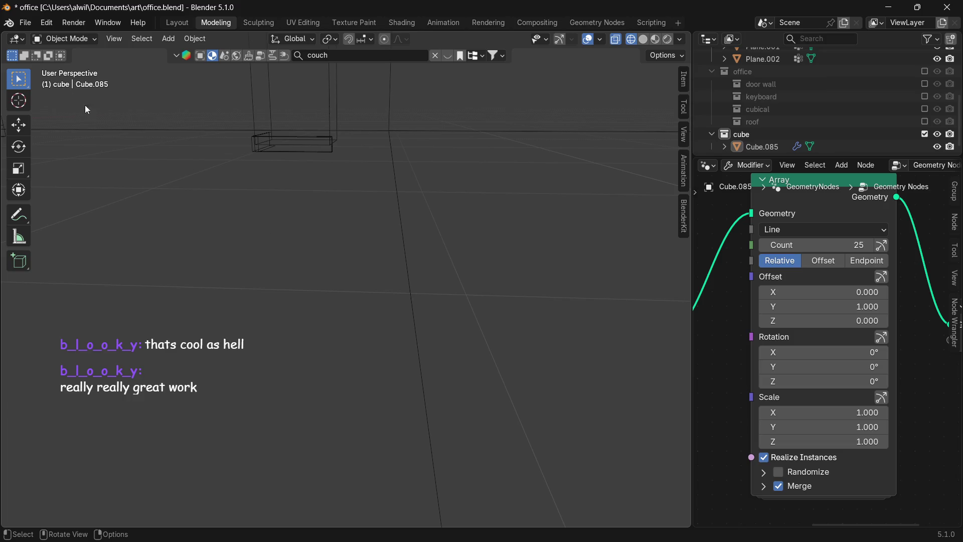
Show the Render Result again and set the office array Count to 50.
{"action": "left_click", "coordinate": [17, 40]}
{"action": "left_click", "coordinate": [40, 83]}
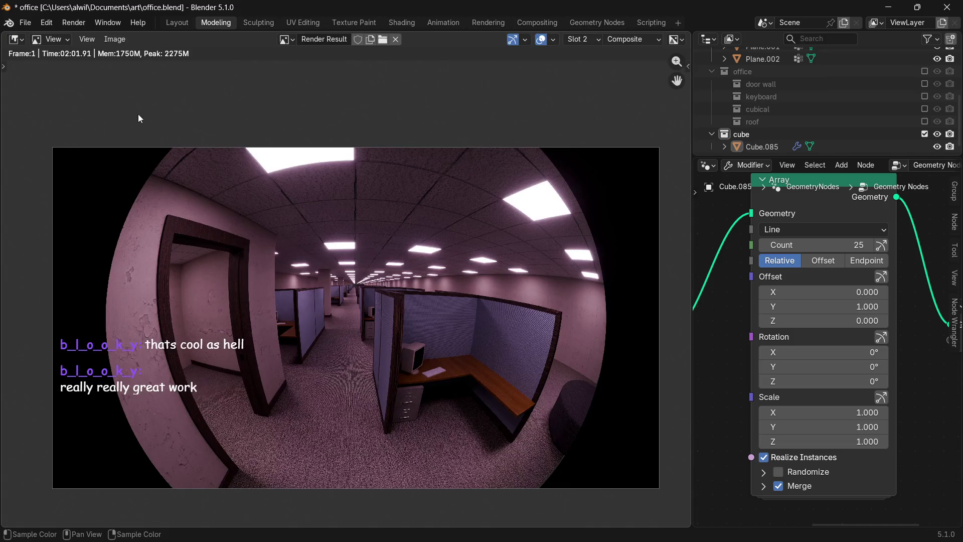
{"action": "left_click", "coordinate": [861, 243]}
{"action": "type", "text": "50"}
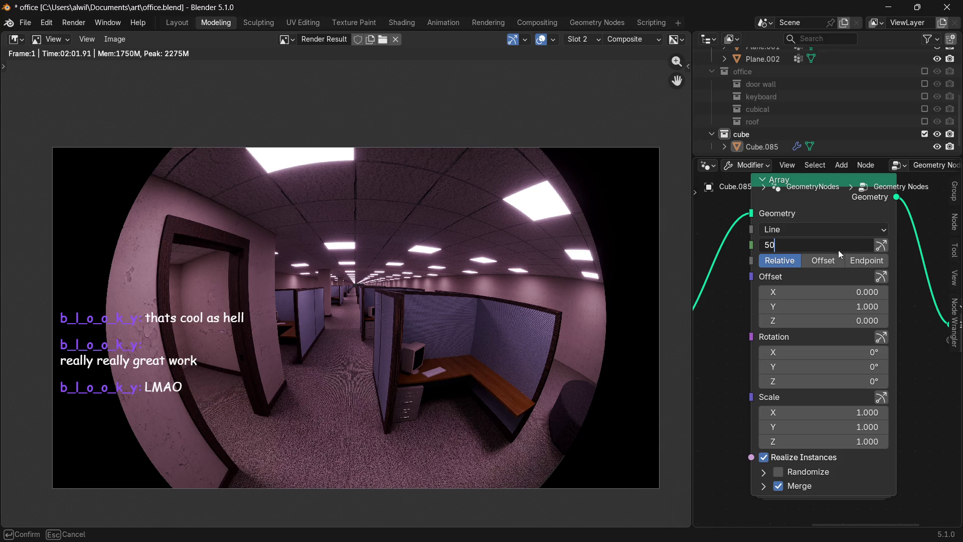
{"action": "key", "text": "Return"}
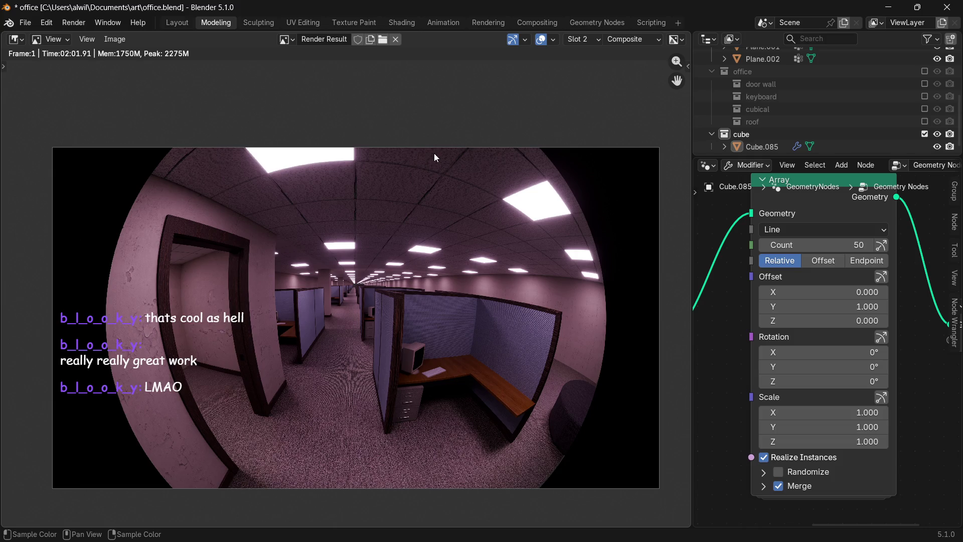
Start a new render of the longer office and stop it about 10% in.
{"action": "key", "text": "F12"}
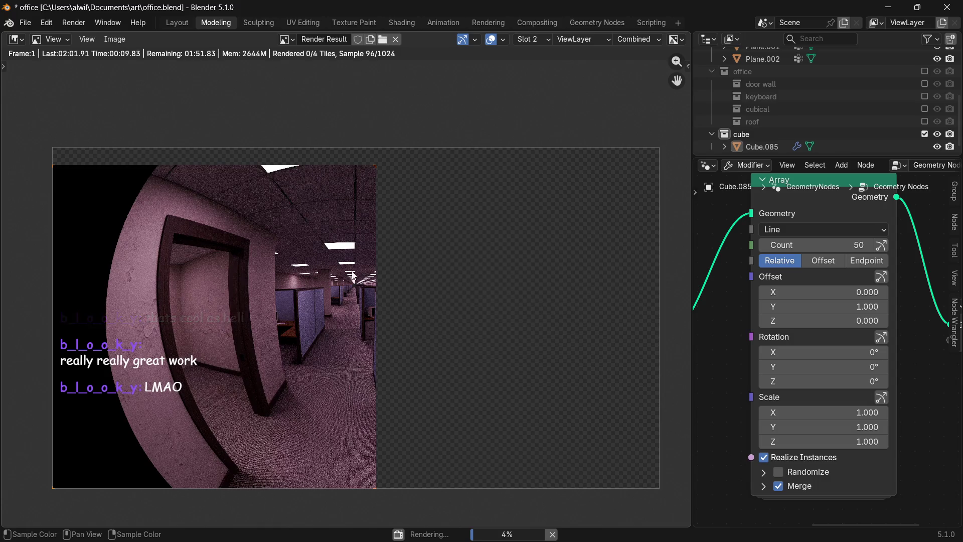
{"action": "scroll", "coordinate": [359, 295], "scroll_direction": "up", "scroll_amount": 2}
{"action": "scroll", "coordinate": [378, 300], "scroll_direction": "up", "scroll_amount": 2}
{"action": "scroll", "coordinate": [453, 283], "scroll_direction": "up", "scroll_amount": 3}
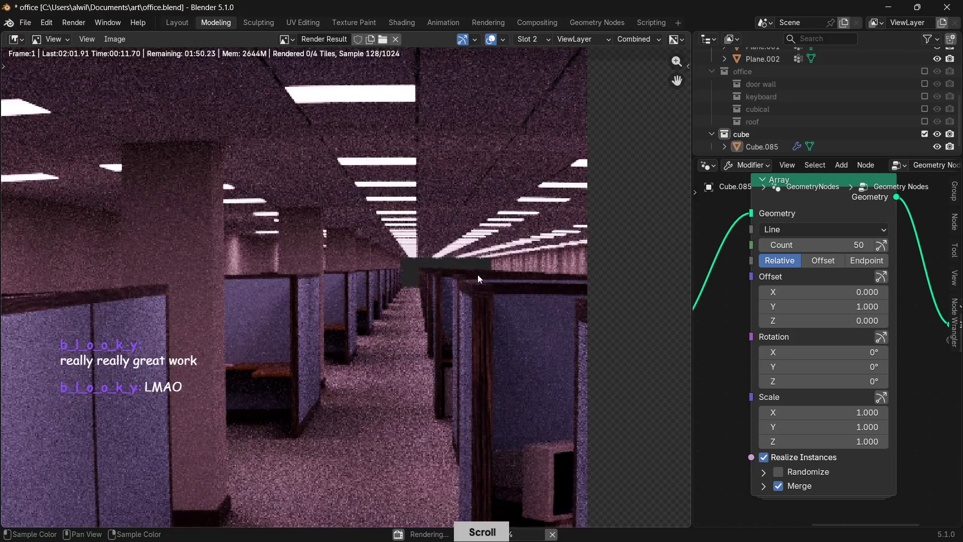
{"action": "scroll", "coordinate": [475, 282], "scroll_direction": "down", "scroll_amount": 2}
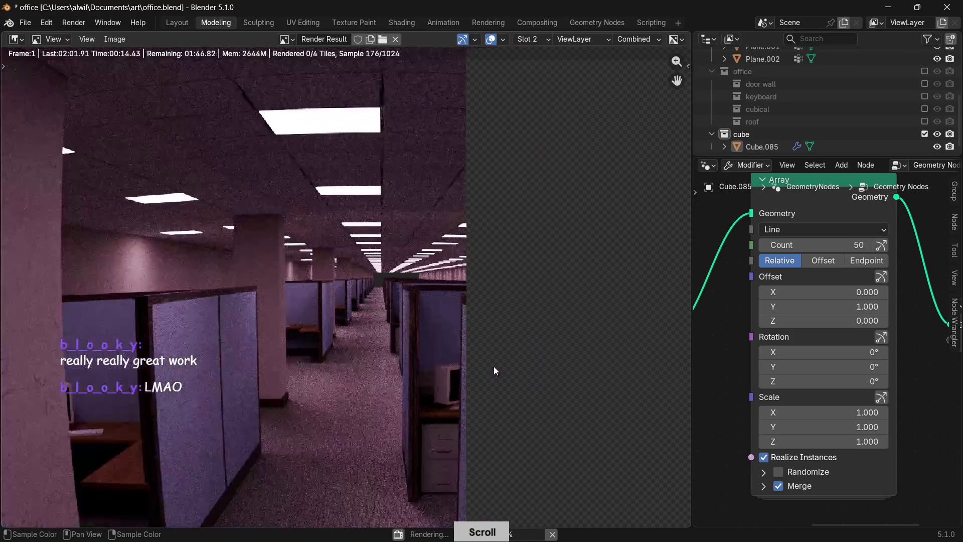
{"action": "scroll", "coordinate": [494, 365], "scroll_direction": "down", "scroll_amount": 2}
{"action": "left_click", "coordinate": [553, 535]}
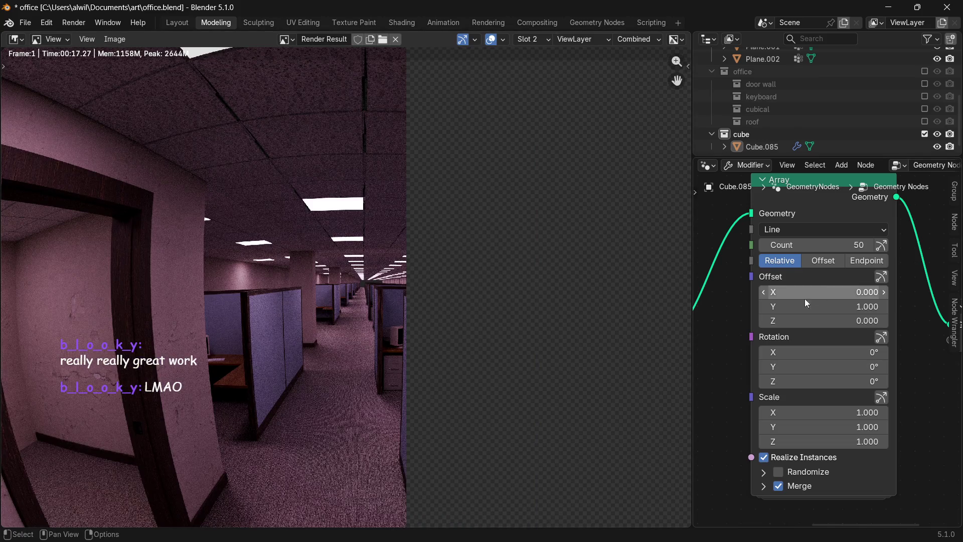
{"action": "scroll", "coordinate": [423, 298], "scroll_direction": "up", "scroll_amount": 5}
{"action": "scroll", "coordinate": [564, 268], "scroll_direction": "down", "scroll_amount": 3}
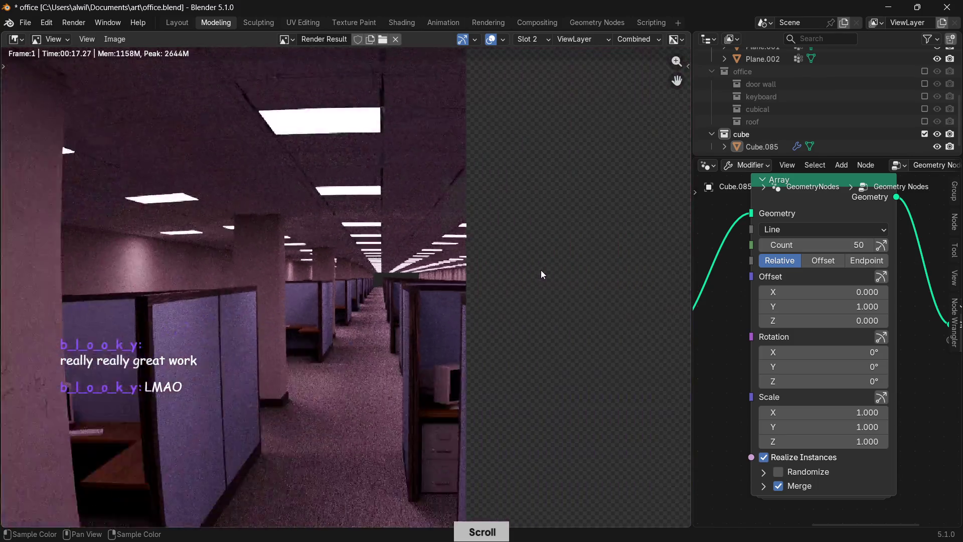
{"action": "scroll", "coordinate": [542, 270], "scroll_direction": "down", "scroll_amount": 2}
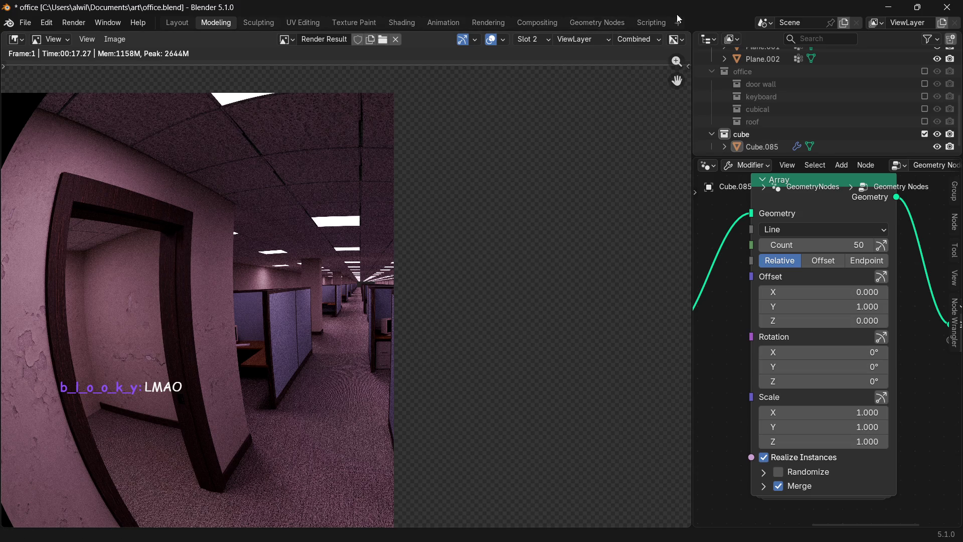
Switch to the Geometry Nodes workspace with the node editor below the scene view.
{"action": "left_click", "coordinate": [593, 22]}
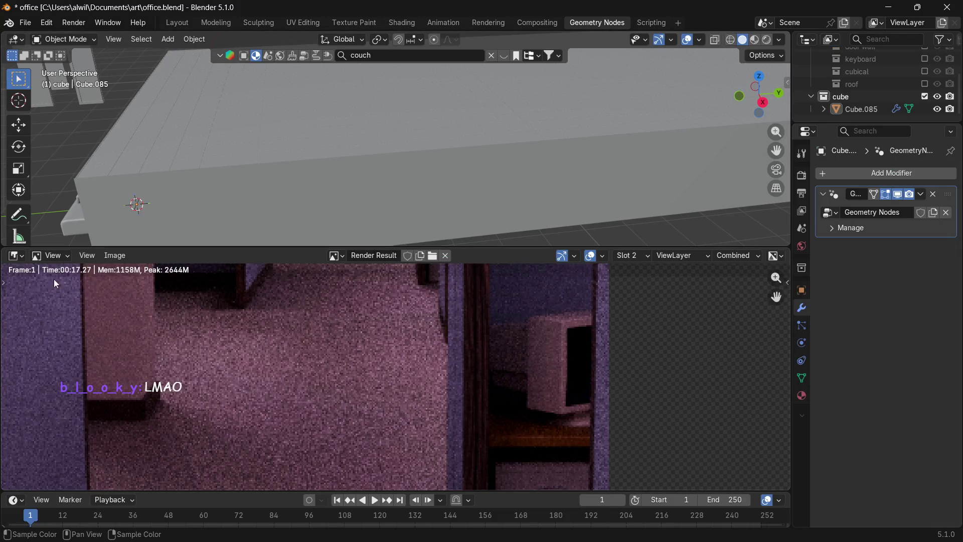
{"action": "middle_click_drag", "start_coordinate": [218, 214], "coordinate": [482, 127]}
{"action": "left_click", "coordinate": [15, 256]}
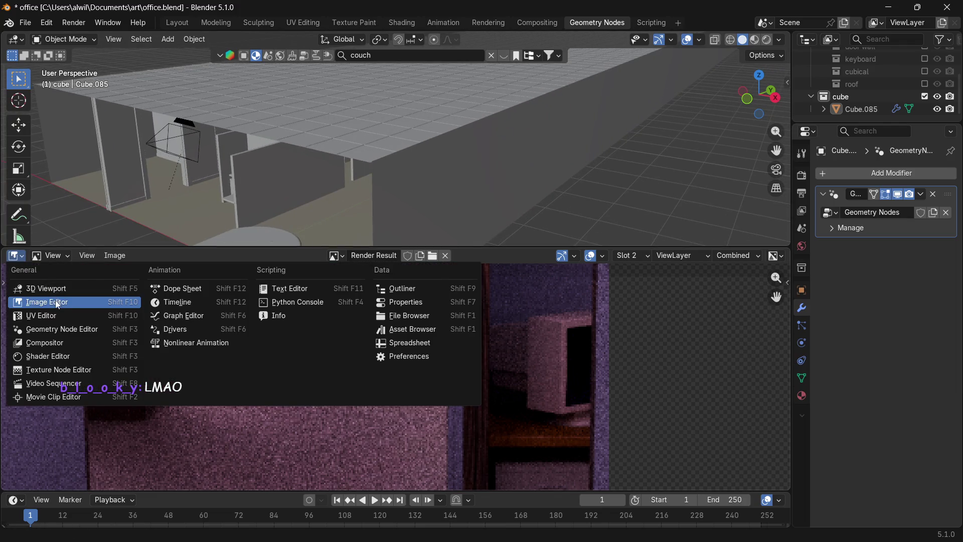
{"action": "left_click", "coordinate": [62, 329]}
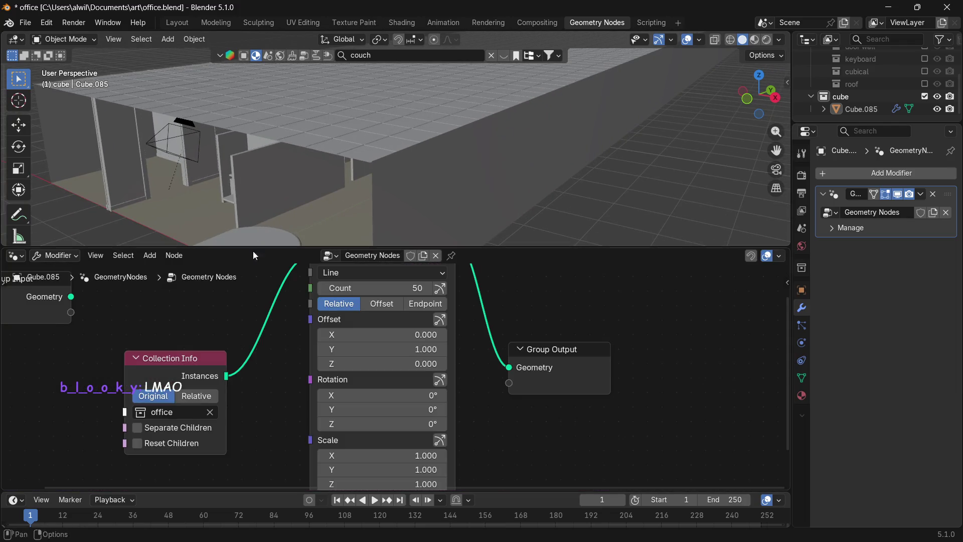
Set the viewport to Rendered shading and look through the fisheye scene camera.
{"action": "mouse_move", "coordinate": [379, 174]}
{"action": "middle_mouse_down", "text": "shift"}
{"action": "mouse_move", "coordinate": [534, 142]}
{"action": "mouse_move", "coordinate": [475, 186]}
{"action": "middle_mouse_up", "text": "shift"}
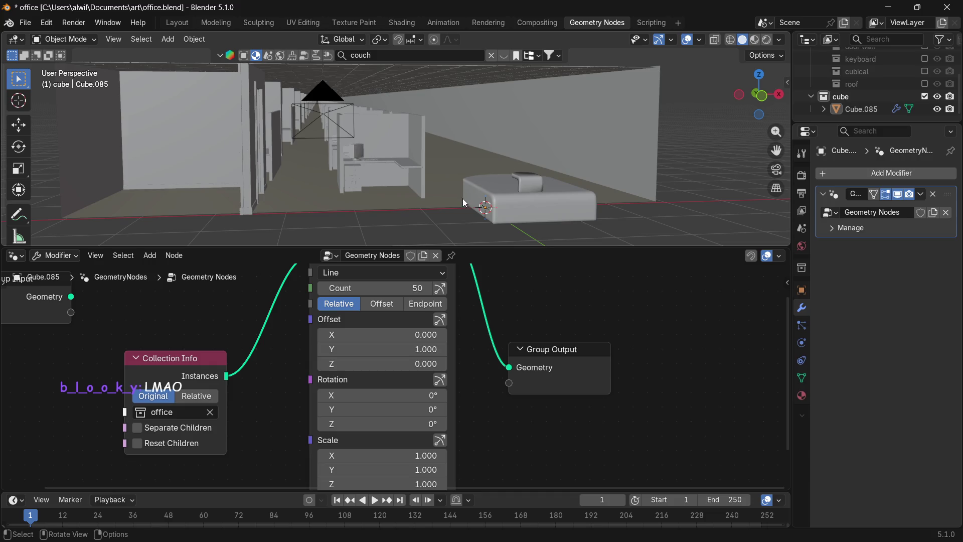
{"action": "key", "text": "z"}
{"action": "left_click", "coordinate": [469, 133]}
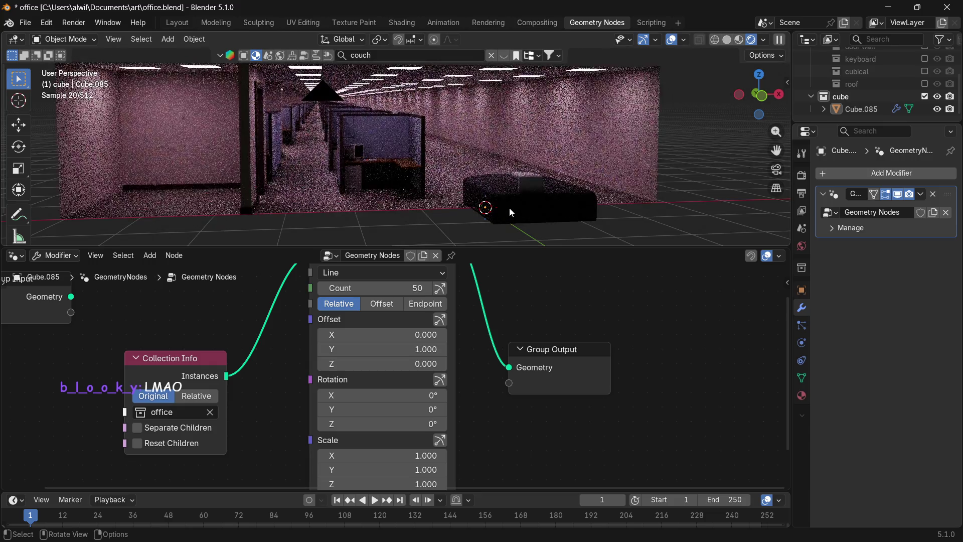
{"action": "key", "text": "KP_0"}
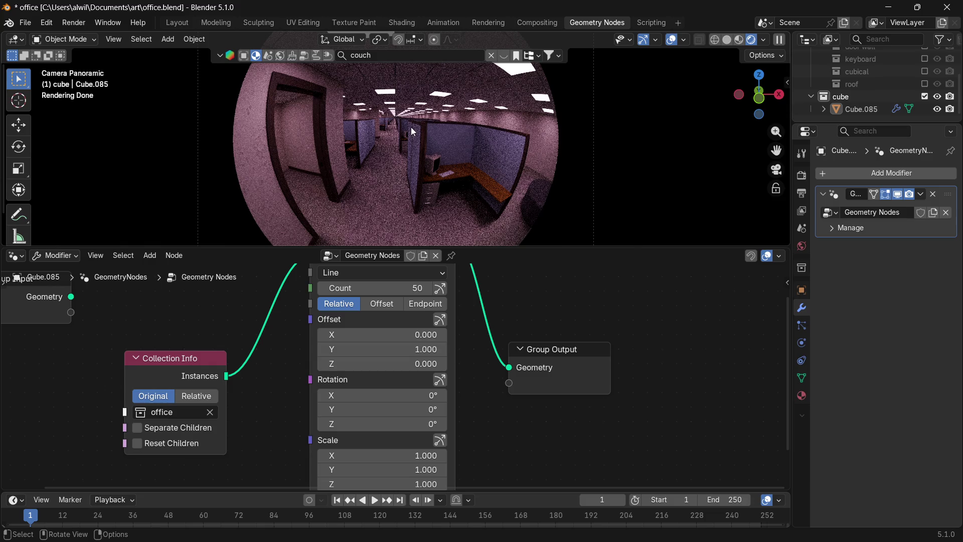
{"action": "scroll", "coordinate": [411, 132], "scroll_direction": "up", "scroll_amount": 1}
{"action": "scroll", "coordinate": [412, 131], "scroll_direction": "up", "scroll_amount": 1}
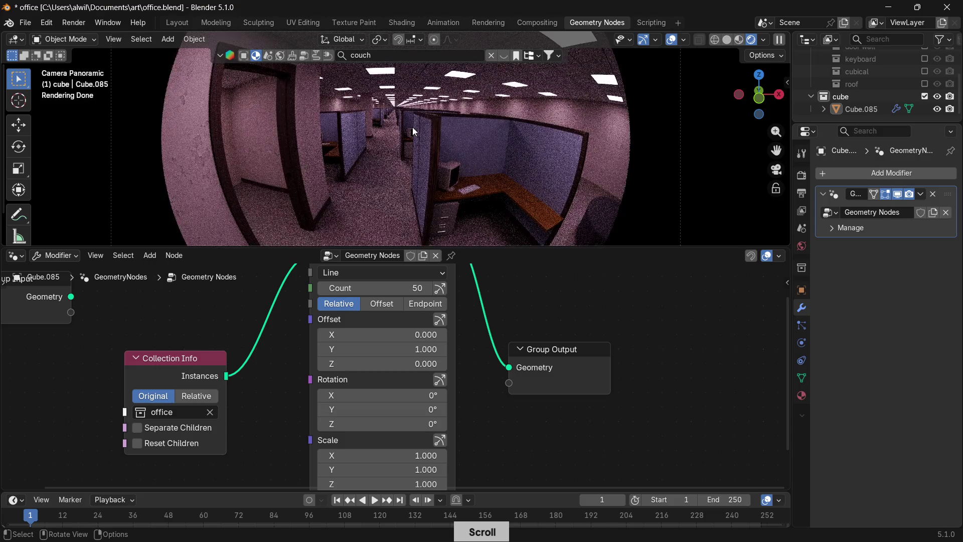
{"action": "scroll", "coordinate": [422, 125], "scroll_direction": "up", "scroll_amount": 1}
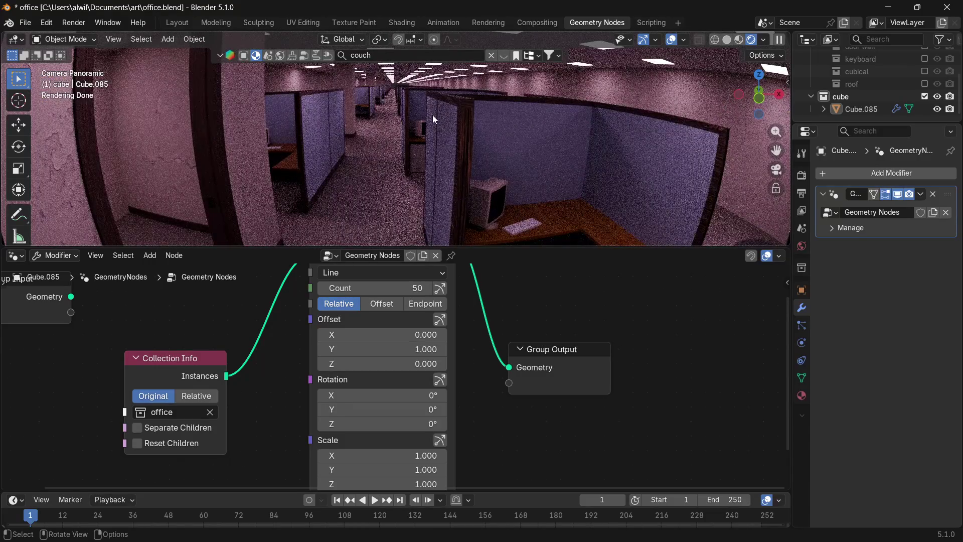
{"action": "scroll", "coordinate": [434, 115], "scroll_direction": "down", "scroll_amount": 2}
{"action": "scroll", "coordinate": [440, 118], "scroll_direction": "down", "scroll_amount": 2}
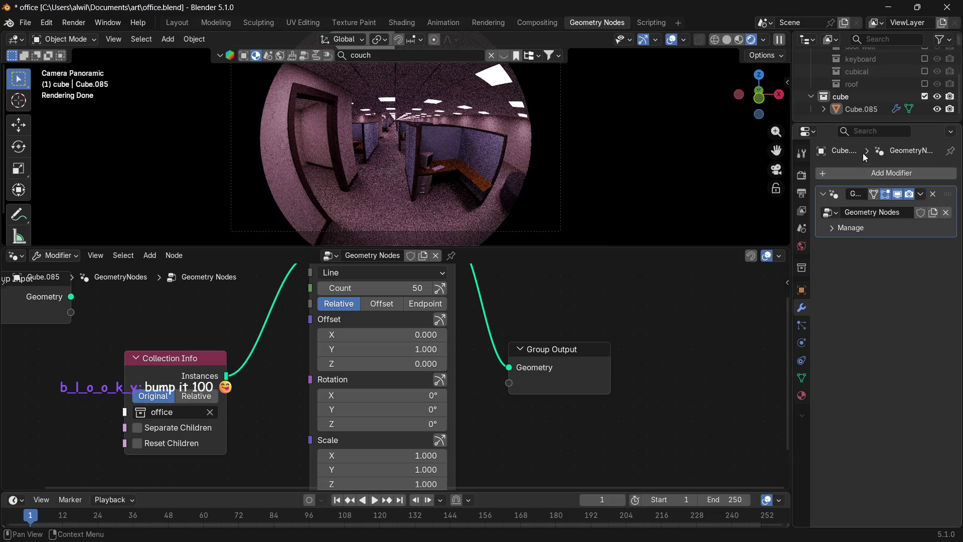
Confirm the Line Count of 50, save office.blend, and start the final render.
{"action": "left_click", "coordinate": [416, 291]}
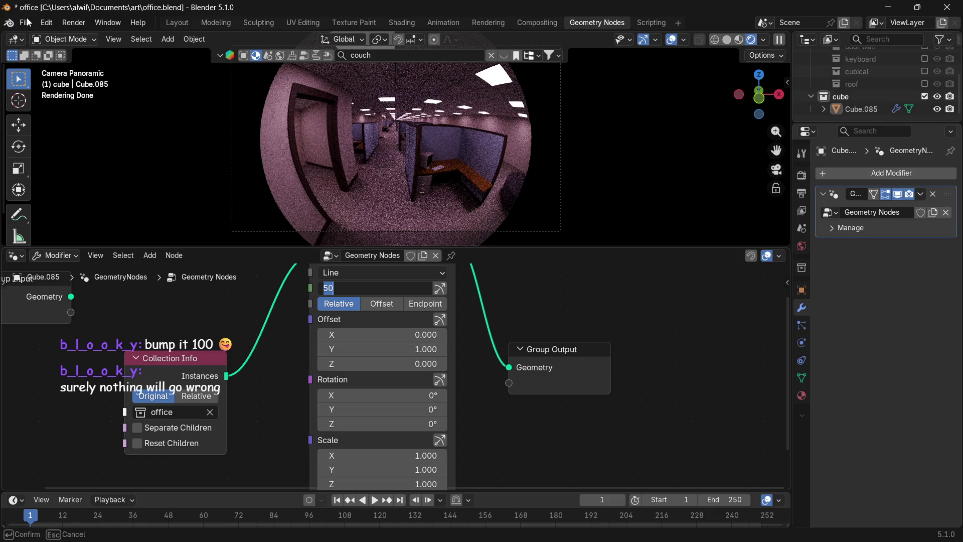
{"action": "key", "text": "Return"}
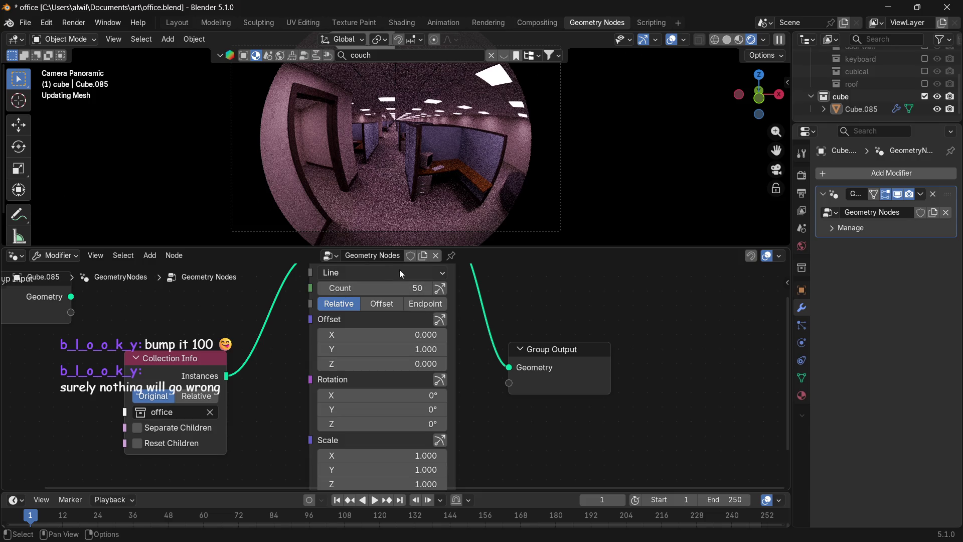
{"action": "left_click", "coordinate": [25, 23]}
{"action": "left_click", "coordinate": [65, 103]}
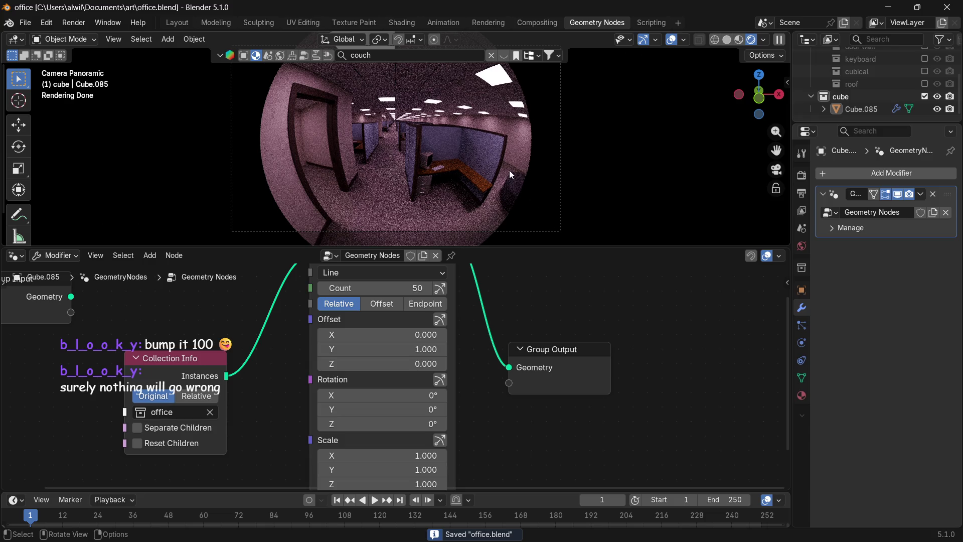
{"action": "scroll", "coordinate": [509, 170], "scroll_direction": "down", "scroll_amount": 1}
{"action": "scroll", "coordinate": [509, 169], "scroll_direction": "down", "scroll_amount": 2}
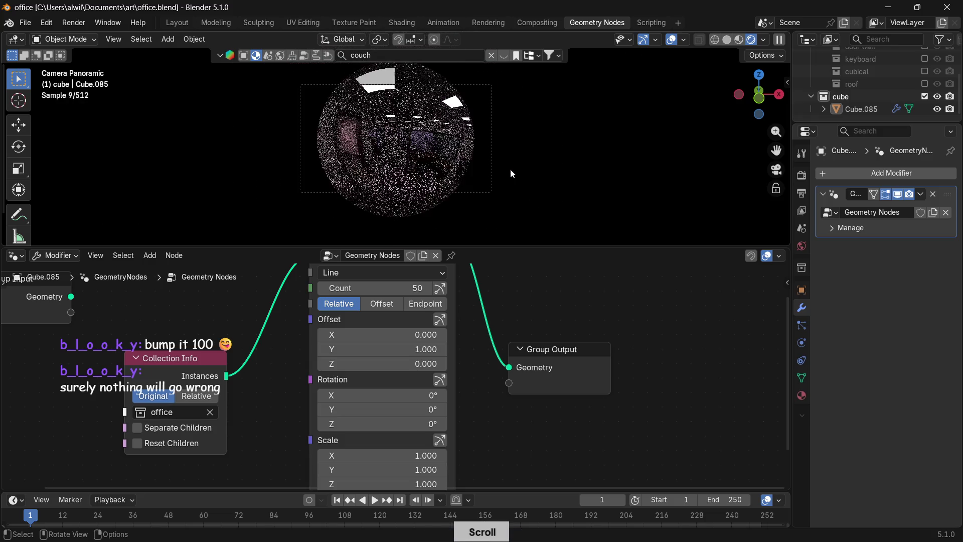
{"action": "scroll", "coordinate": [510, 169], "scroll_direction": "up", "scroll_amount": 1}
{"action": "scroll", "coordinate": [510, 170], "scroll_direction": "up", "scroll_amount": 1}
{"action": "scroll", "coordinate": [510, 170], "scroll_direction": "up", "scroll_amount": 1}
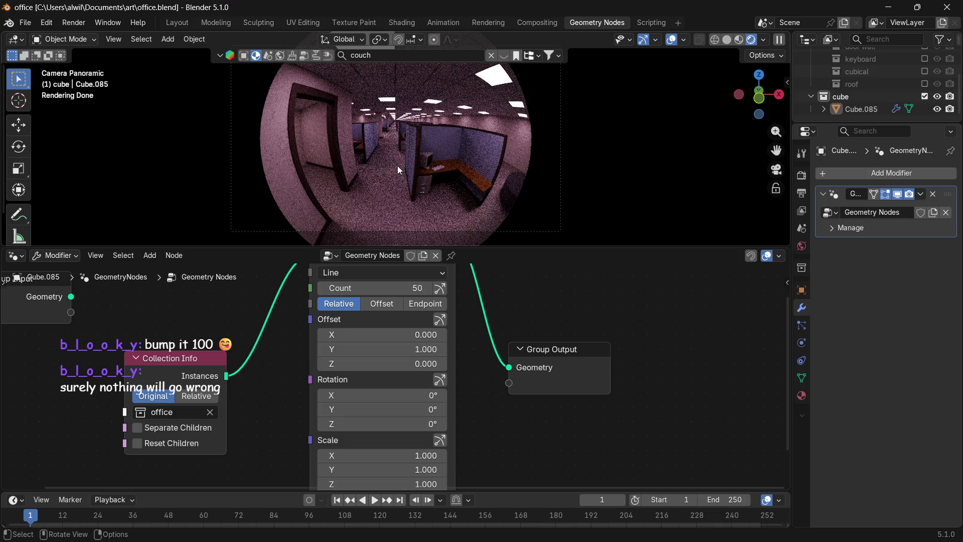
{"action": "key", "text": "F12"}
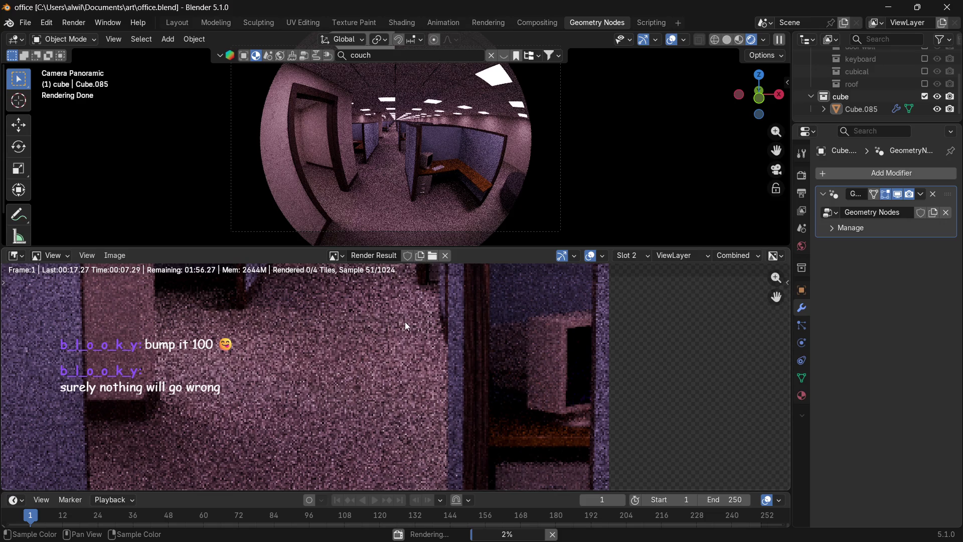
Inspect the partial corridor render and stop it near 10%.
{"action": "middle_click_drag", "start_coordinate": [405, 322], "coordinate": [392, 357]}
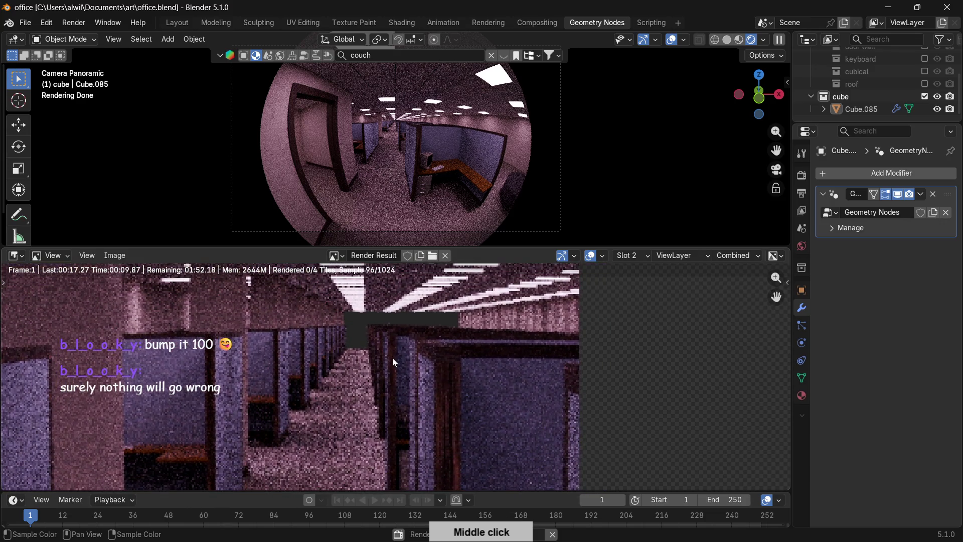
{"action": "scroll", "coordinate": [392, 357], "scroll_direction": "down", "scroll_amount": 3}
{"action": "mouse_move", "coordinate": [438, 368]}
{"action": "middle_mouse_down"}
{"action": "mouse_move", "coordinate": [488, 339]}
{"action": "mouse_move", "coordinate": [477, 340]}
{"action": "middle_mouse_up"}
{"action": "left_click", "coordinate": [42, 256]}
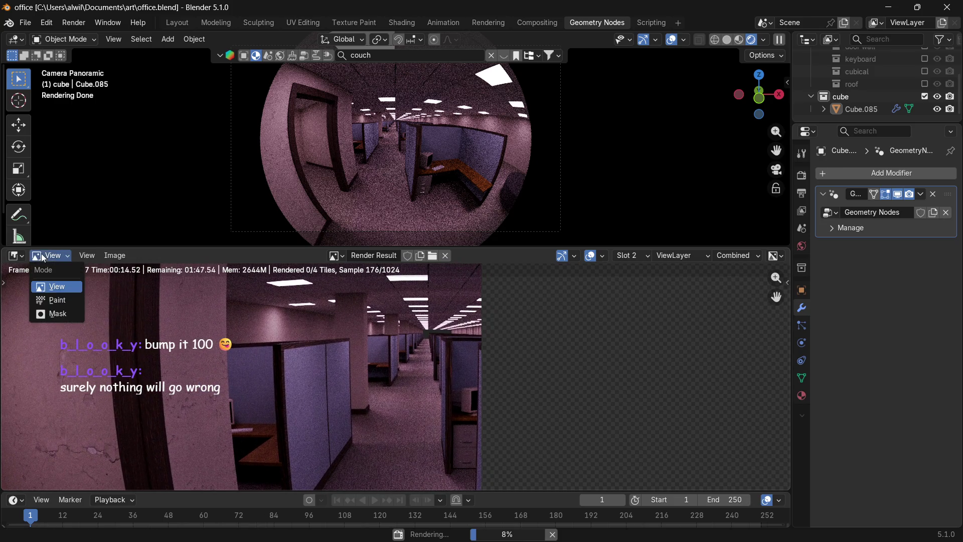
{"action": "left_click", "coordinate": [552, 534]}
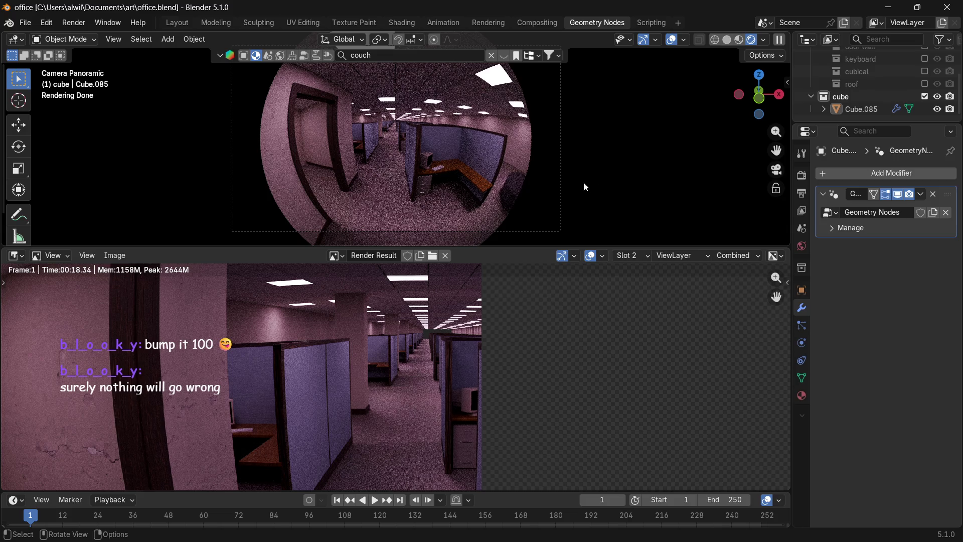
Switch the viewport to textured Material Preview shading.
{"action": "key", "text": "z"}
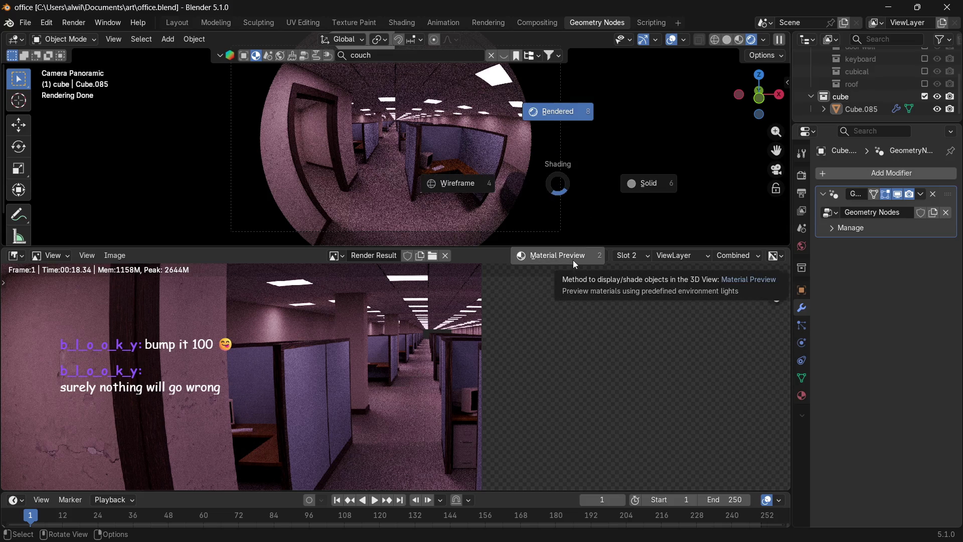
{"action": "left_click", "coordinate": [573, 261]}
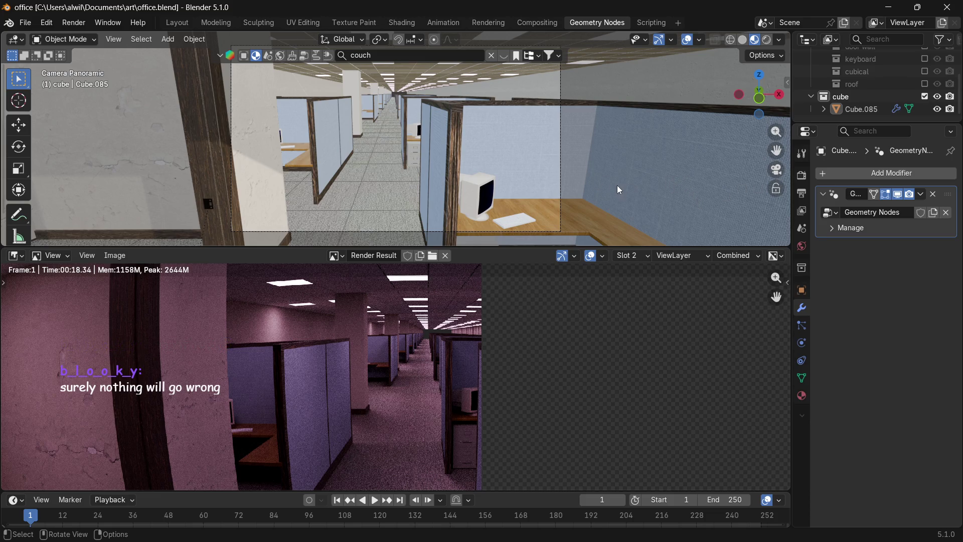
Leave the camera view, move in among the cubicles, and select the scene camera.
{"action": "middle_click_drag", "start_coordinate": [660, 161], "coordinate": [551, 146]}
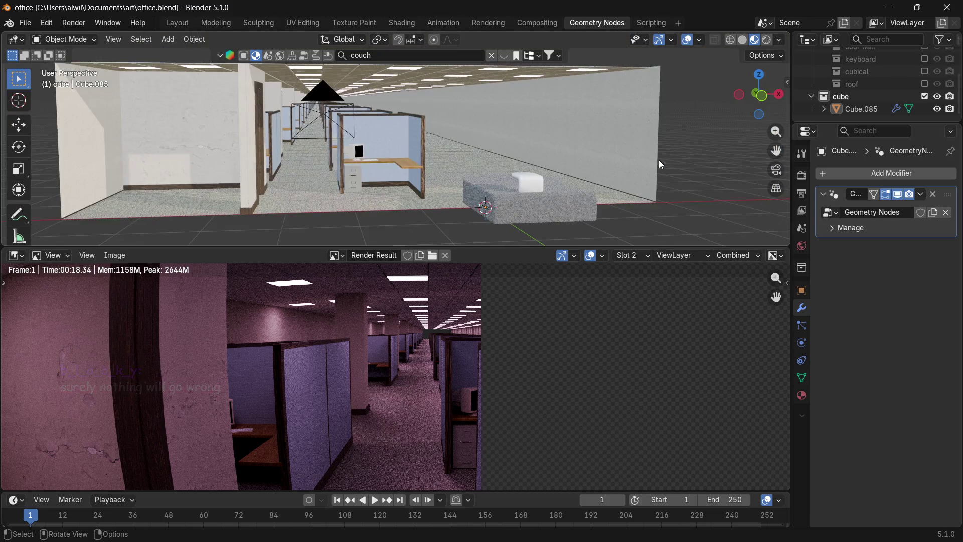
{"action": "scroll", "coordinate": [551, 144], "scroll_direction": "down", "scroll_amount": 3}
{"action": "scroll", "coordinate": [552, 136], "scroll_direction": "down", "scroll_amount": 3}
{"action": "mouse_move", "coordinate": [553, 130]}
{"action": "middle_mouse_down"}
{"action": "mouse_move", "coordinate": [553, 142]}
{"action": "mouse_move", "coordinate": [601, 129]}
{"action": "mouse_move", "coordinate": [556, 135]}
{"action": "middle_mouse_up"}
{"action": "scroll", "coordinate": [515, 134], "scroll_direction": "up", "scroll_amount": 3}
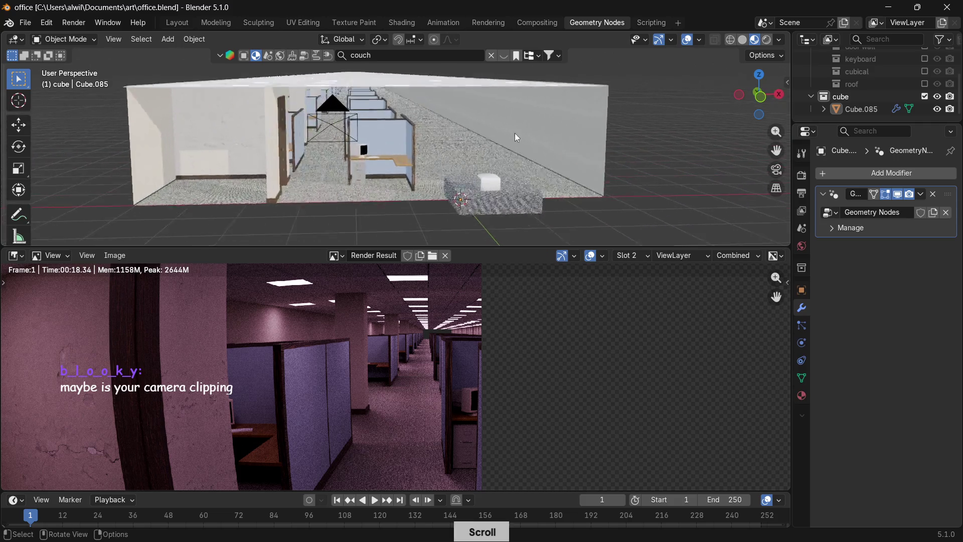
{"action": "scroll", "coordinate": [489, 128], "scroll_direction": "up", "scroll_amount": 2}
{"action": "mouse_move", "coordinate": [488, 129]}
{"action": "middle_mouse_down"}
{"action": "mouse_move", "coordinate": [438, 123]}
{"action": "mouse_move", "coordinate": [440, 106]}
{"action": "mouse_move", "coordinate": [463, 97]}
{"action": "mouse_move", "coordinate": [570, 102]}
{"action": "mouse_move", "coordinate": [521, 137]}
{"action": "middle_mouse_up"}
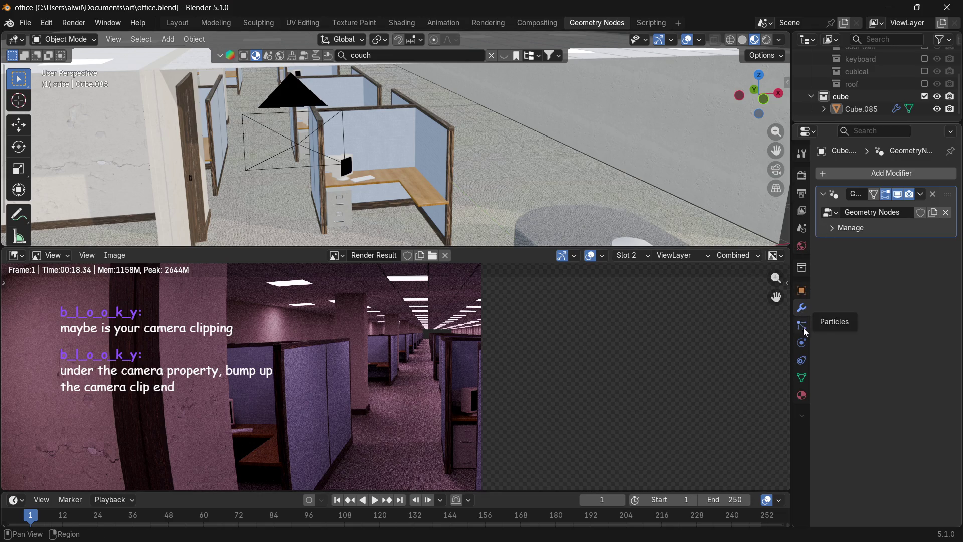
{"action": "left_click", "coordinate": [301, 101]}
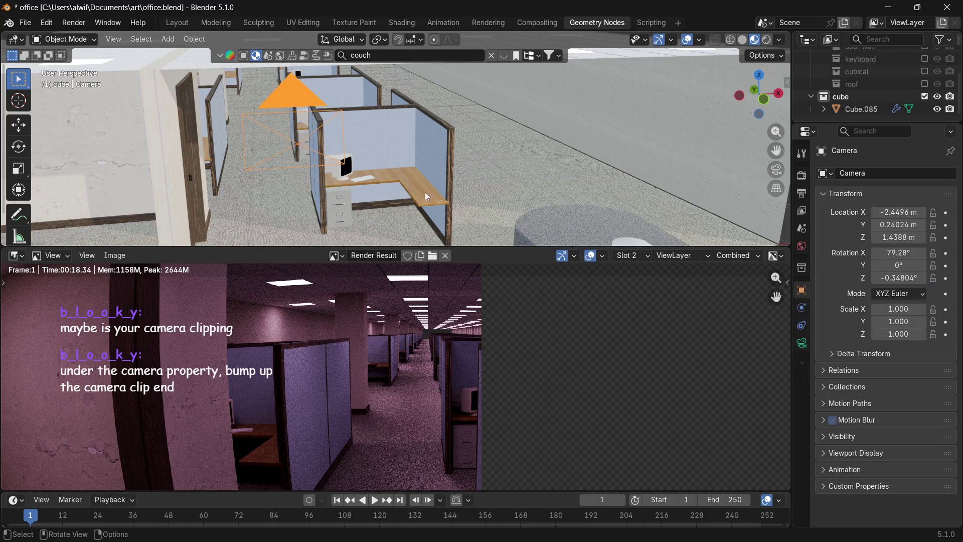
Set the panoramic camera's Clip End to 200 m in the Camera Data properties.
{"action": "left_click", "coordinate": [801, 343]}
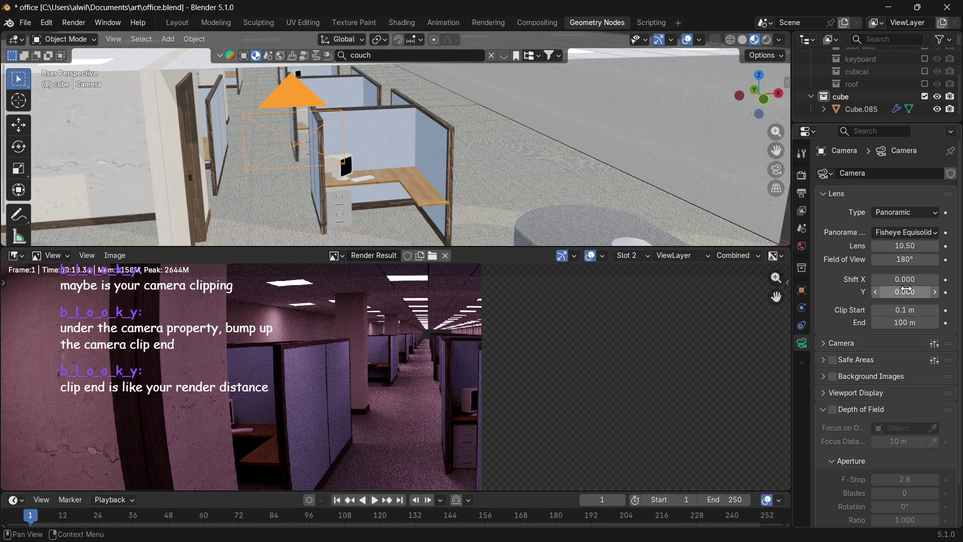
{"action": "left_click_drag", "start_coordinate": [905, 324], "coordinate": [922, 324]}
{"action": "left_click", "coordinate": [907, 324]}
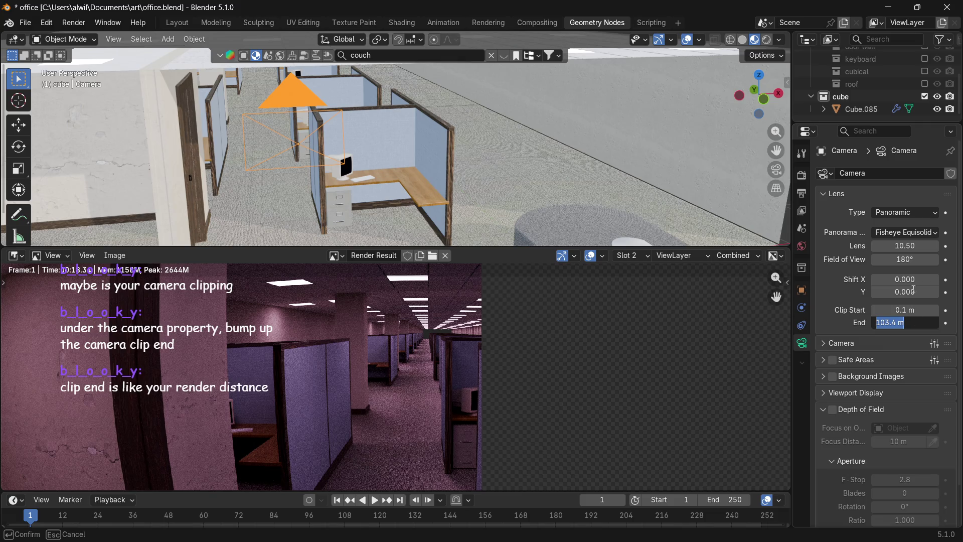
{"action": "type", "text": "200"}
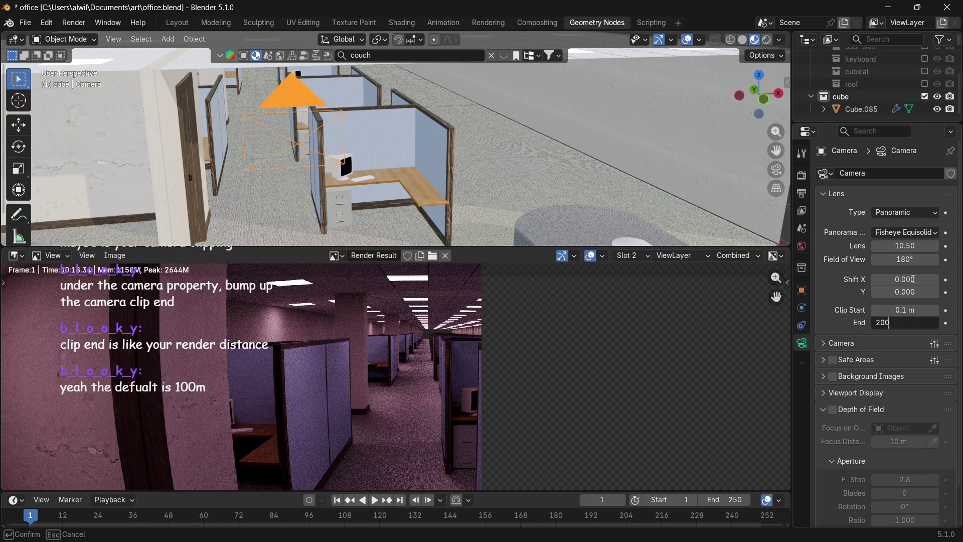
{"action": "key", "text": "Return"}
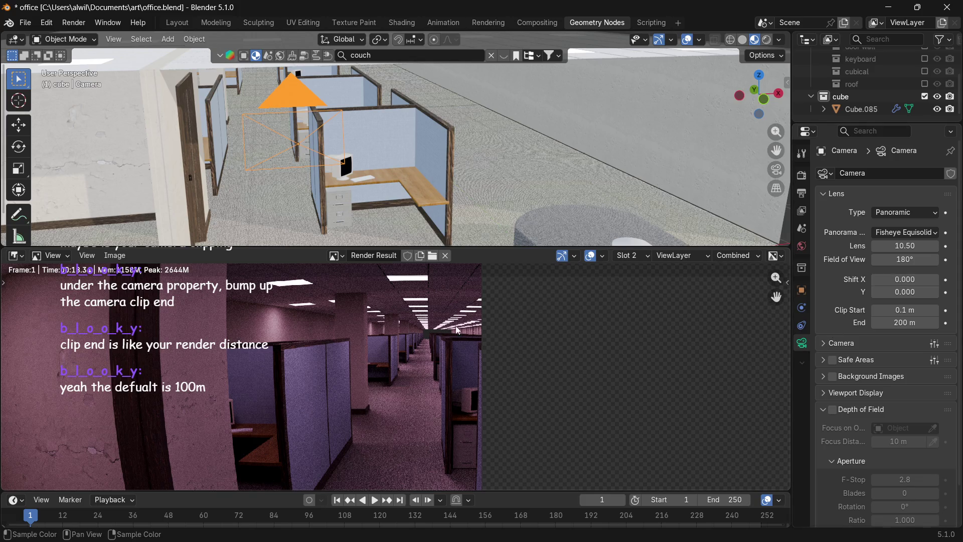
Show Cube.085's Geometry Nodes tree in the lower area and set the Line Count to 25.
{"action": "left_click", "coordinate": [14, 255]}
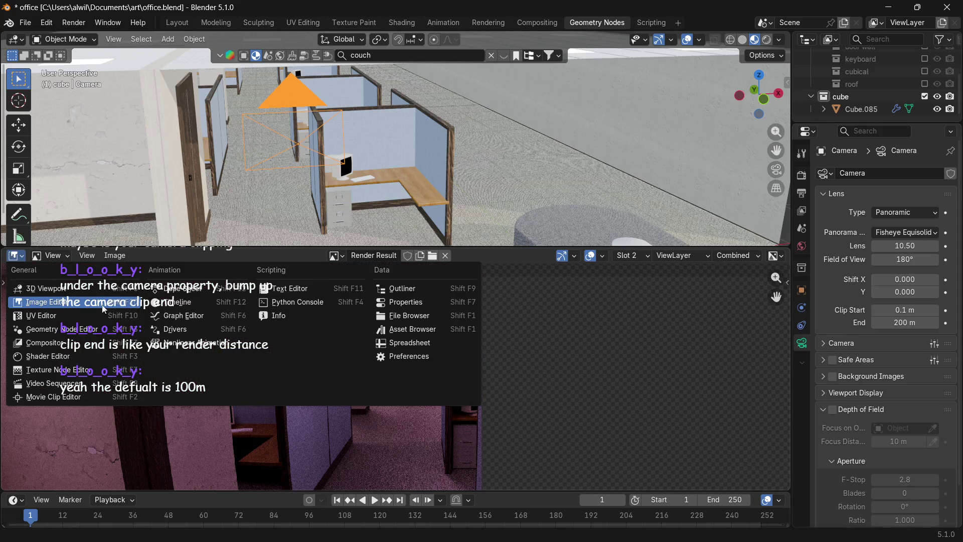
{"action": "left_click", "coordinate": [43, 289]}
{"action": "left_click", "coordinate": [14, 255]}
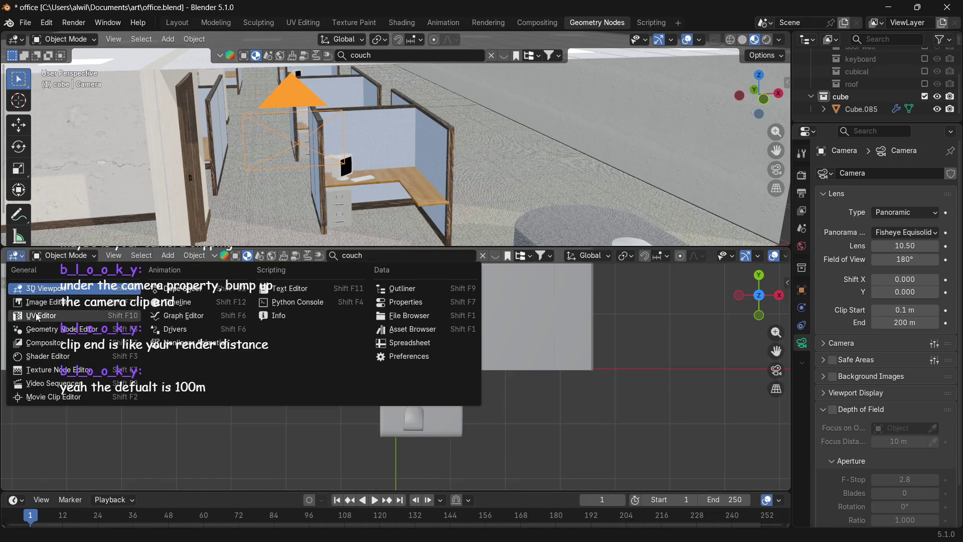
{"action": "left_click", "coordinate": [38, 329]}
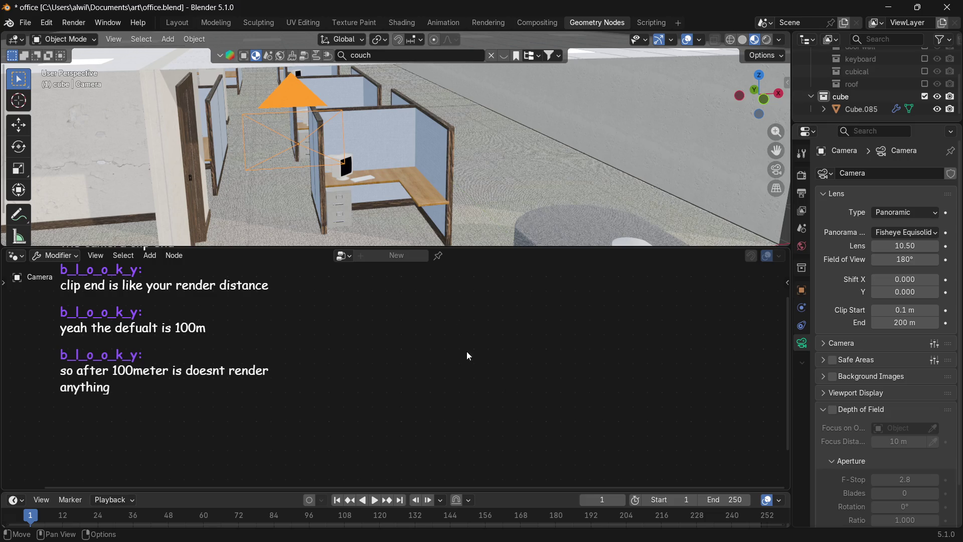
{"action": "left_click", "coordinate": [865, 108]}
{"action": "left_click", "coordinate": [430, 287]}
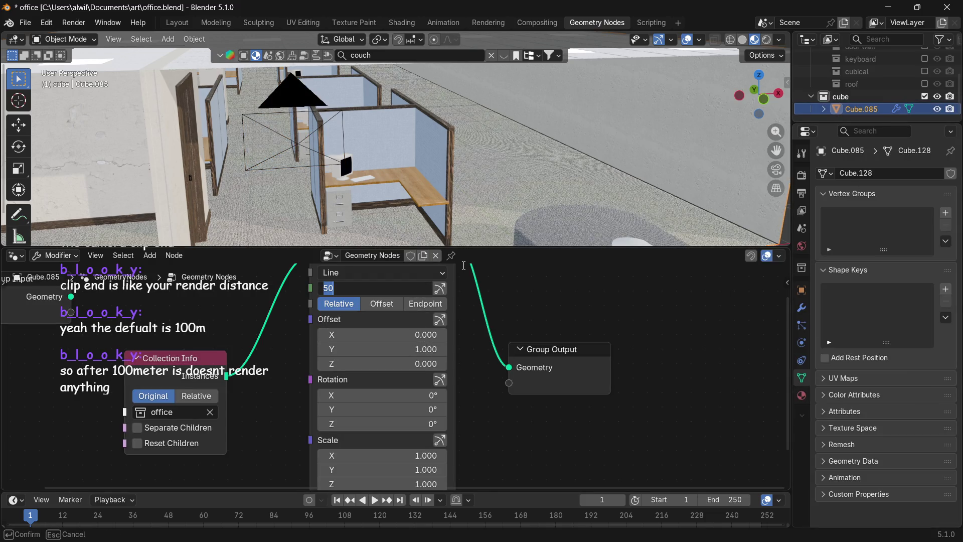
{"action": "type", "text": "2"}
{"action": "key", "text": "Return"}
Look through the panoramic camera with a live Rendered fisheye preview.
{"action": "middle_click_drag", "start_coordinate": [512, 212], "coordinate": [502, 176]}
{"action": "key", "text": "KP_0"}
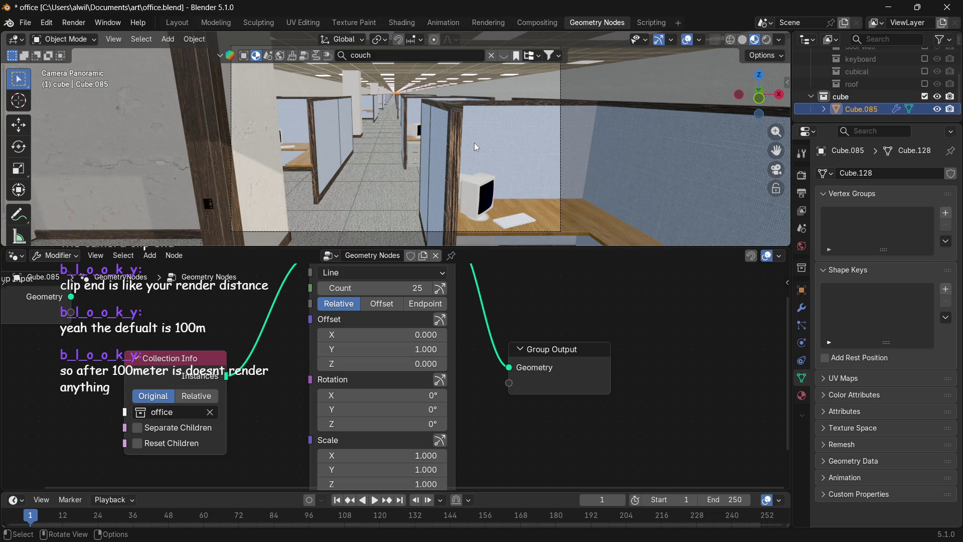
{"action": "key", "text": "z"}
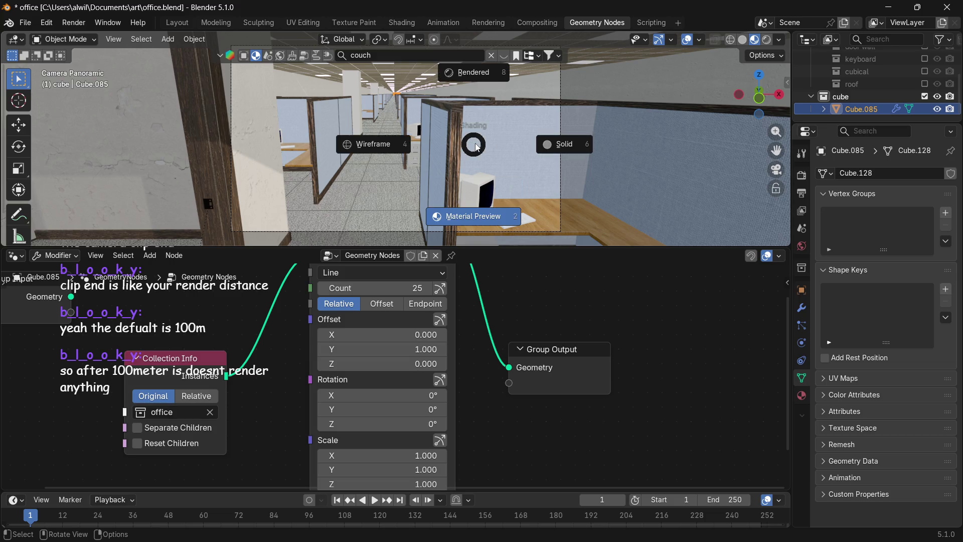
{"action": "left_click", "coordinate": [480, 75]}
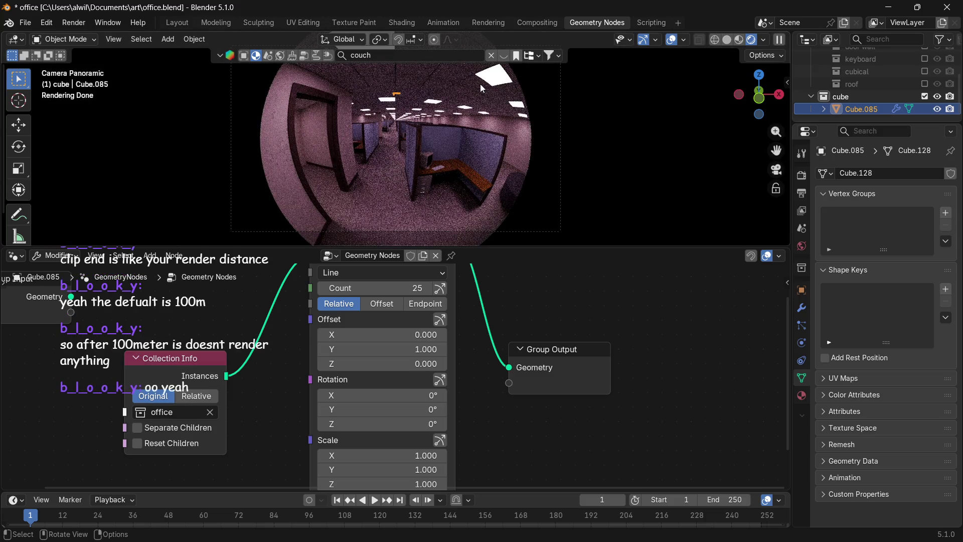
Return to Material Preview, save office.blend with the 25-count array, and start a new render.
{"action": "key", "text": "z"}
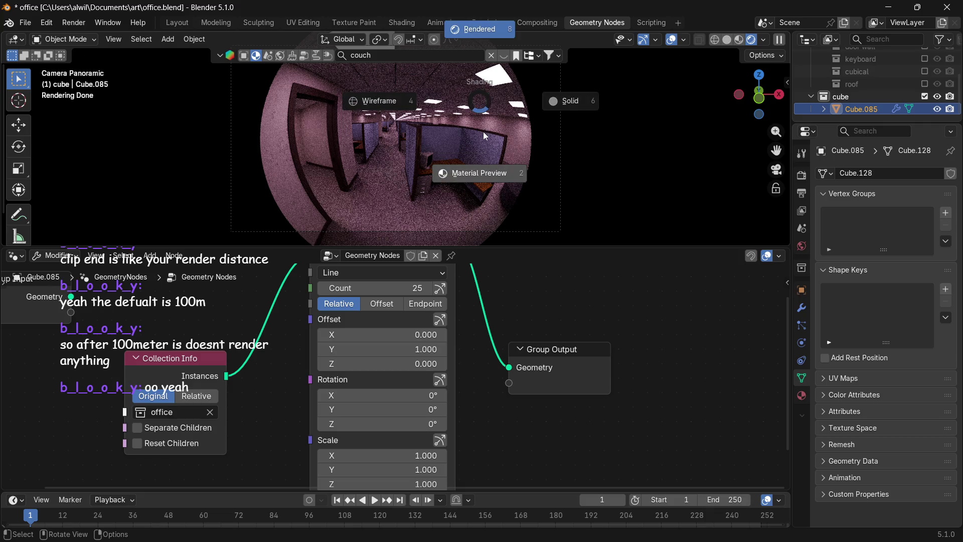
{"action": "left_click", "coordinate": [484, 170]}
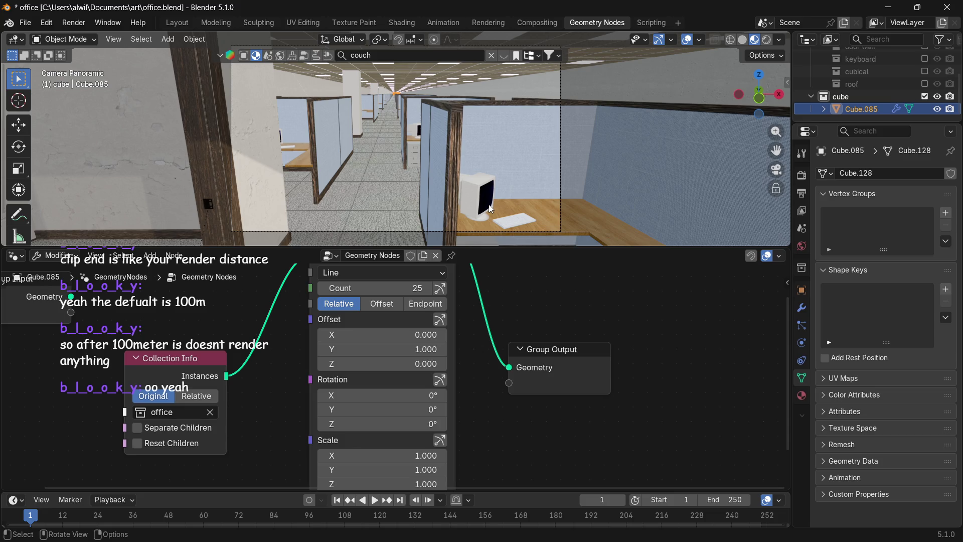
{"action": "left_click", "coordinate": [25, 22]}
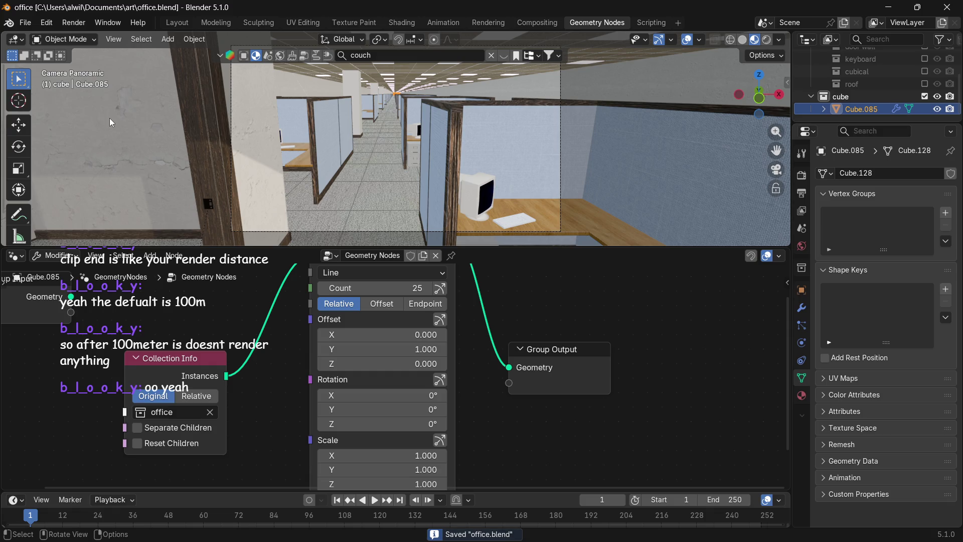
{"action": "key", "text": "F12"}
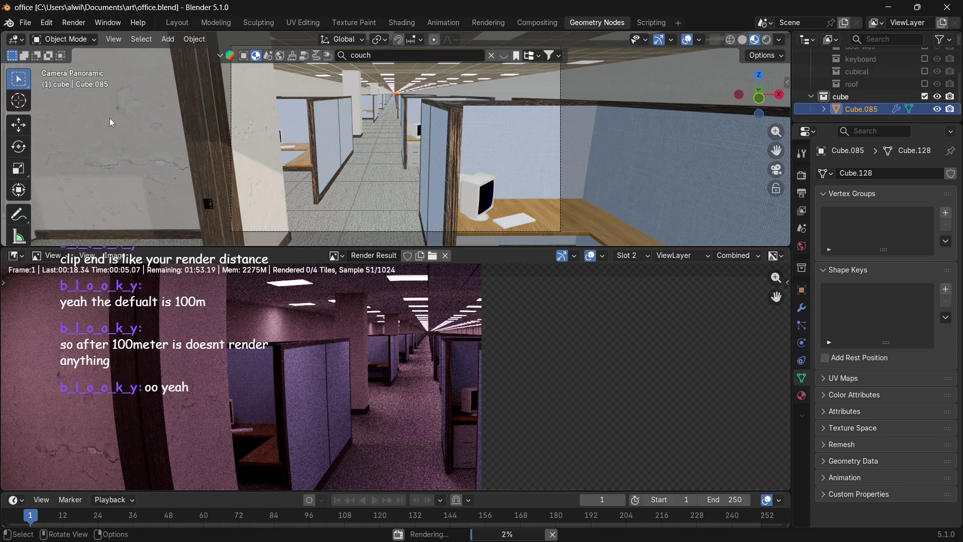
{"action": "scroll", "coordinate": [444, 333], "scroll_direction": "up", "scroll_amount": 2}
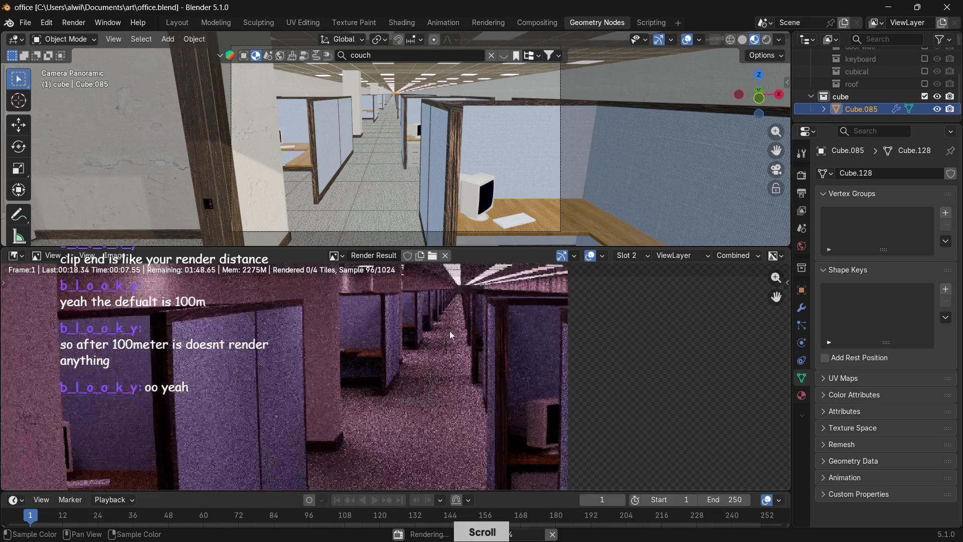
Stop the panoramic test render and reset the lower area to Image Editor showing Render Result.
{"action": "middle_click_drag", "start_coordinate": [448, 331], "coordinate": [392, 452]}
{"action": "scroll", "coordinate": [443, 394], "scroll_direction": "up", "scroll_amount": 2}
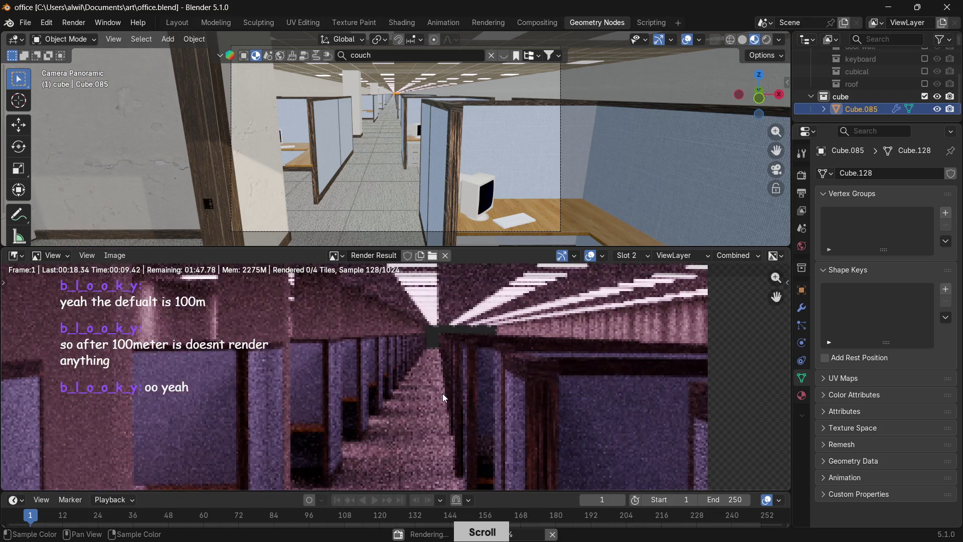
{"action": "scroll", "coordinate": [458, 385], "scroll_direction": "down", "scroll_amount": 2}
{"action": "scroll", "coordinate": [462, 383], "scroll_direction": "down", "scroll_amount": 2}
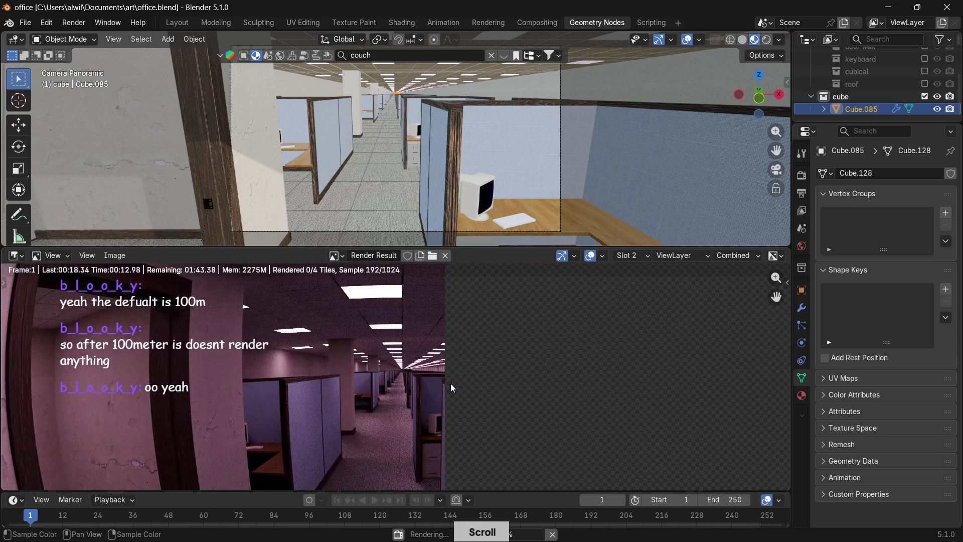
{"action": "left_click", "coordinate": [554, 535]}
{"action": "left_click", "coordinate": [13, 255]}
{"action": "left_click", "coordinate": [44, 288]}
{"action": "left_click", "coordinate": [15, 256]}
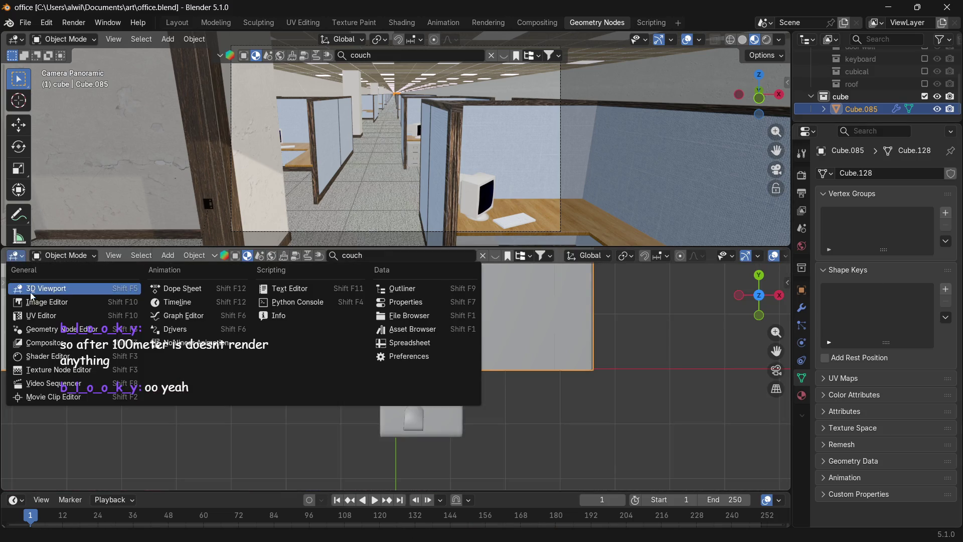
{"action": "left_click", "coordinate": [35, 301]}
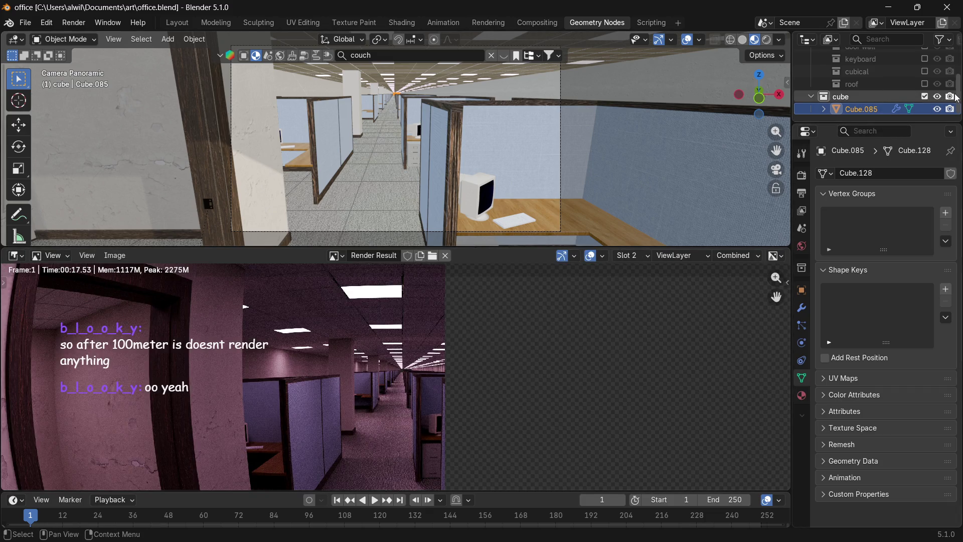
{"action": "scroll", "coordinate": [903, 84], "scroll_direction": "up", "scroll_amount": 3}
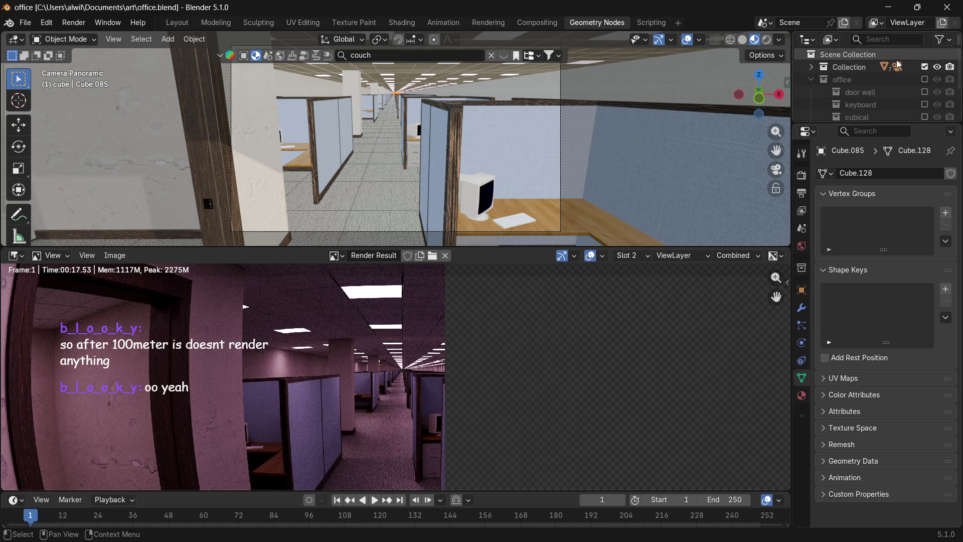
Raise the camera's Clip End from 200 m to 300 m, then reselect Cube.085.
{"action": "left_click", "coordinate": [811, 67]}
{"action": "left_click", "coordinate": [856, 80]}
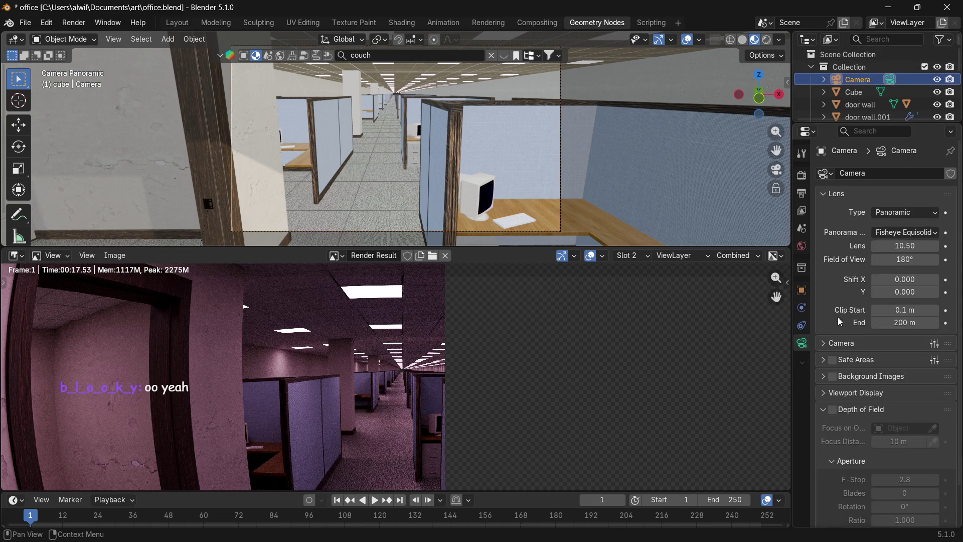
{"action": "left_click", "coordinate": [915, 321]}
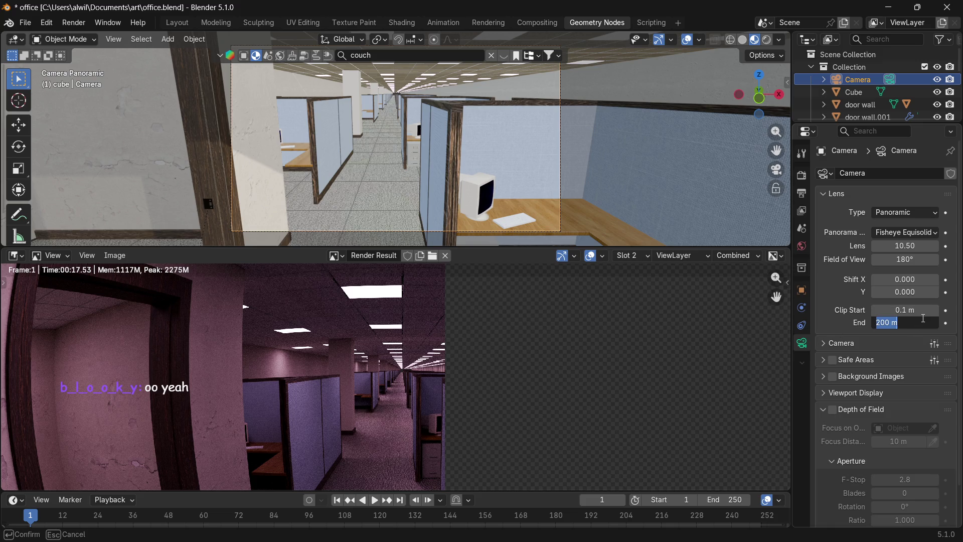
{"action": "type", "text": "300"}
{"action": "key", "text": "Return"}
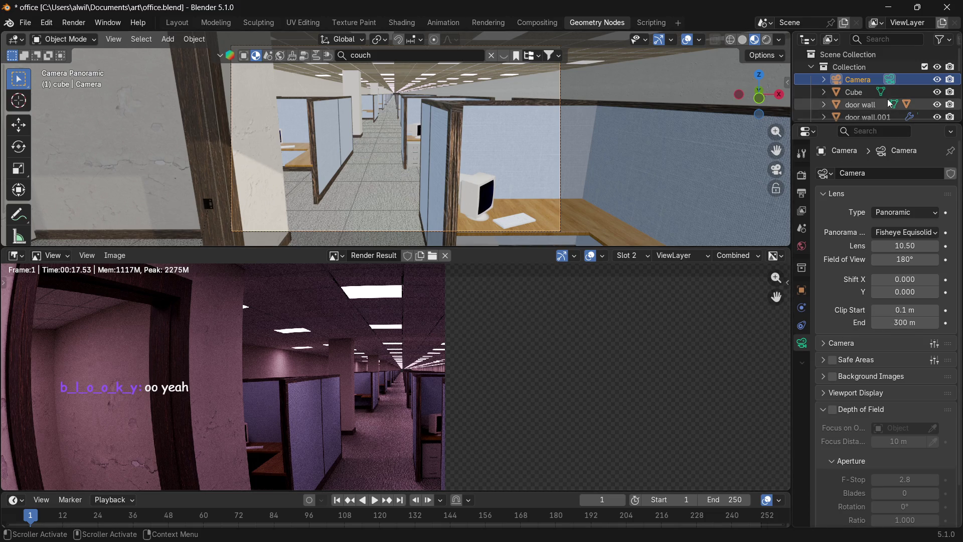
{"action": "left_click_drag", "start_coordinate": [960, 68], "coordinate": [959, 117]}
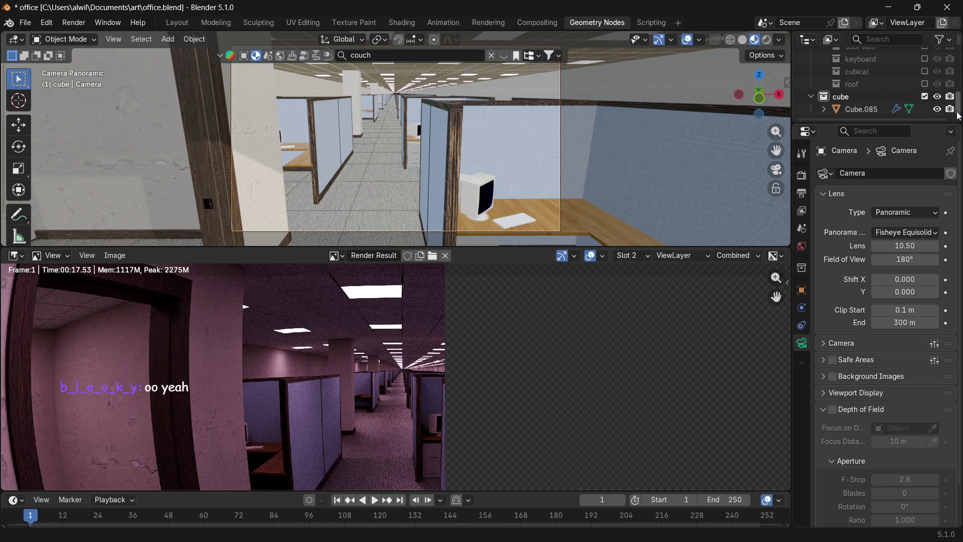
{"action": "left_click", "coordinate": [861, 109]}
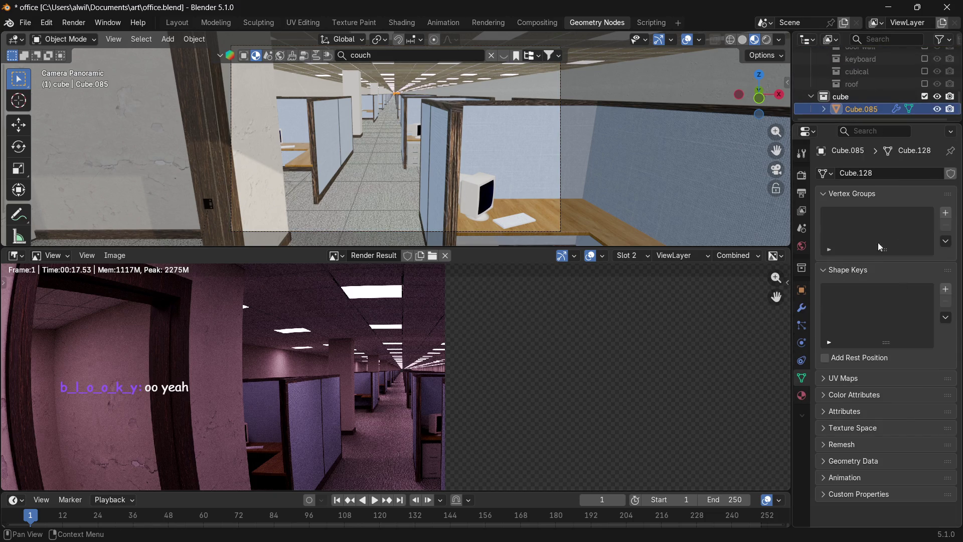
Set the Line node Count to 50 office copies in the geometry node tree.
{"action": "left_click", "coordinate": [14, 256]}
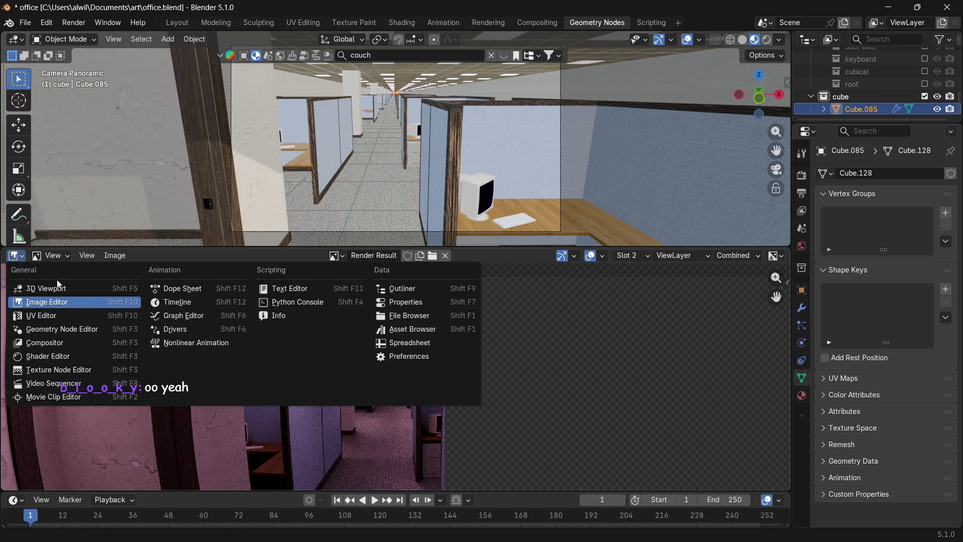
{"action": "left_click", "coordinate": [56, 329]}
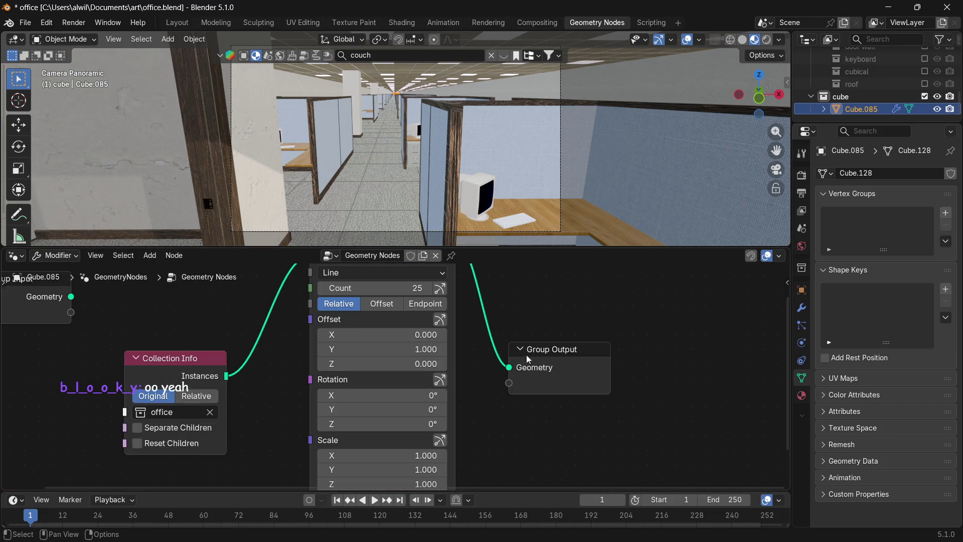
{"action": "left_click", "coordinate": [416, 287]}
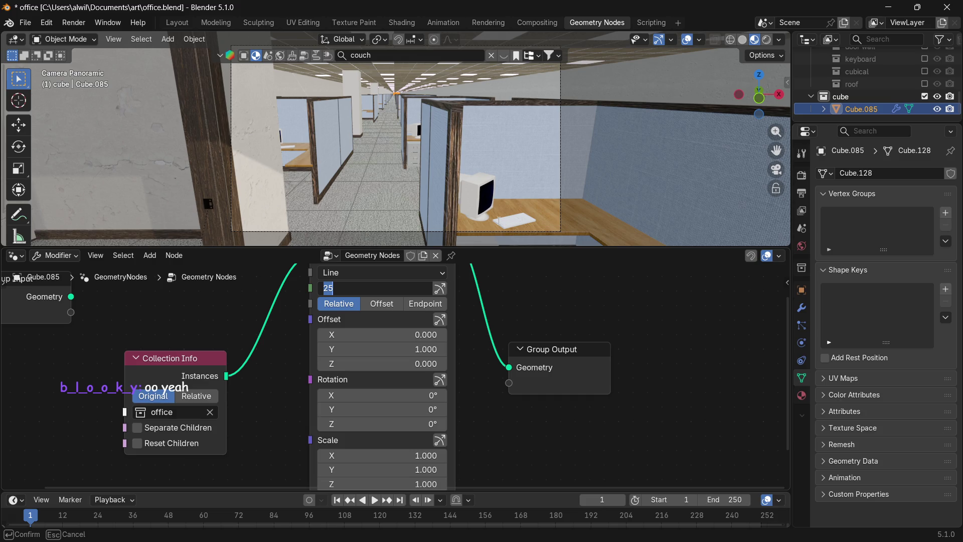
{"action": "type", "text": "5"}
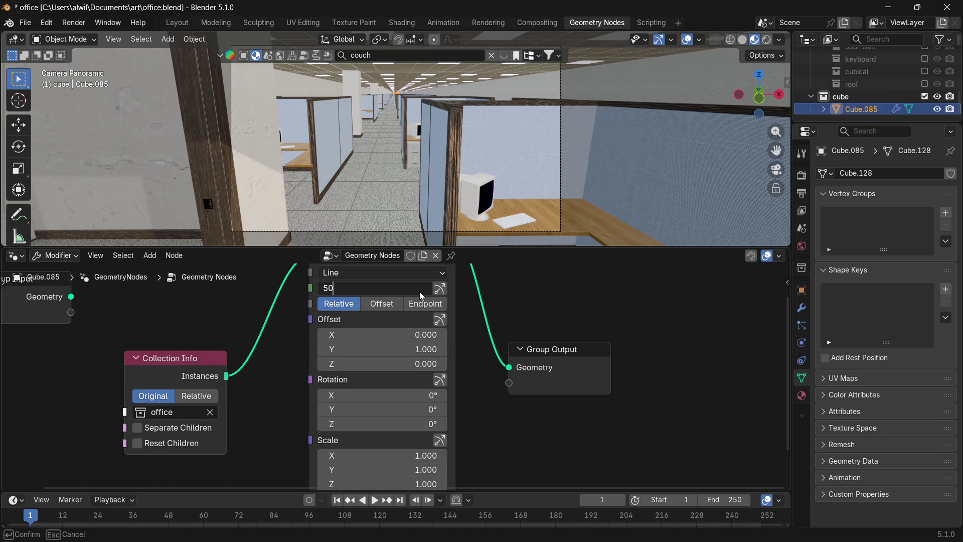
{"action": "key", "text": "Return"}
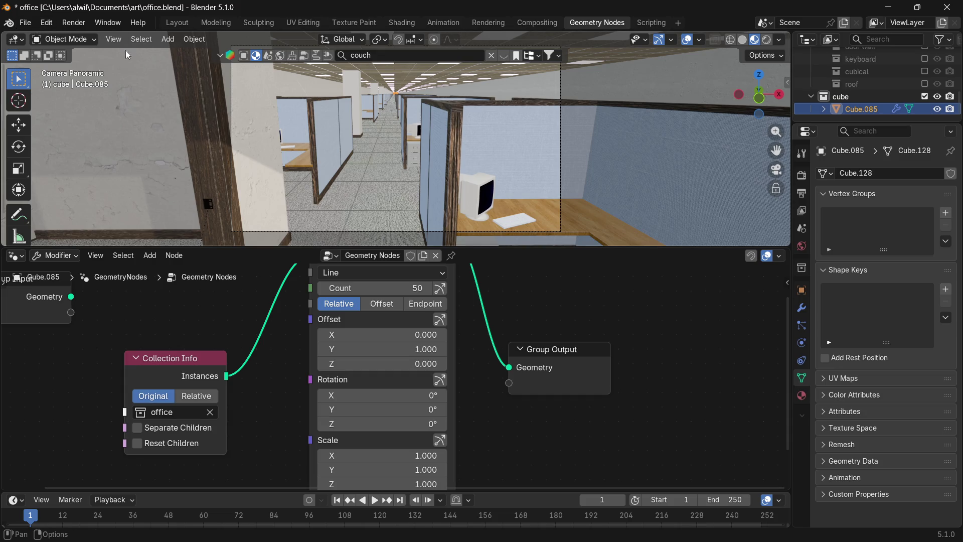
Save office.blend and start a new fisheye render with F12.
{"action": "left_click", "coordinate": [25, 22]}
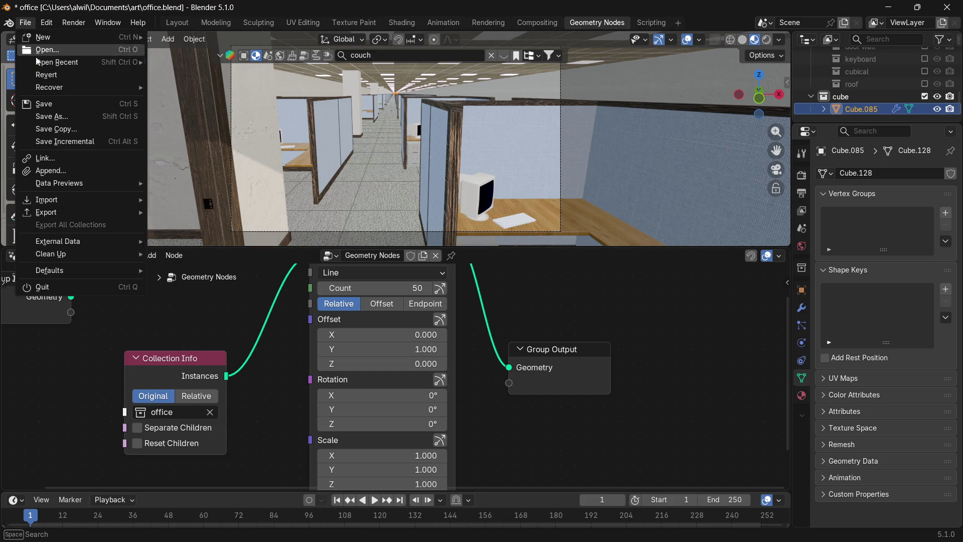
{"action": "left_click", "coordinate": [45, 104]}
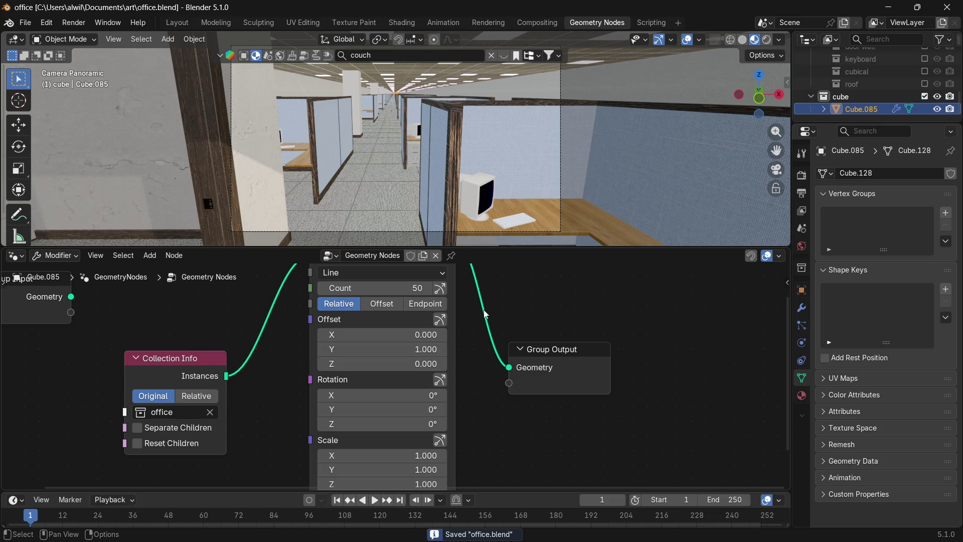
{"action": "key", "text": "F12"}
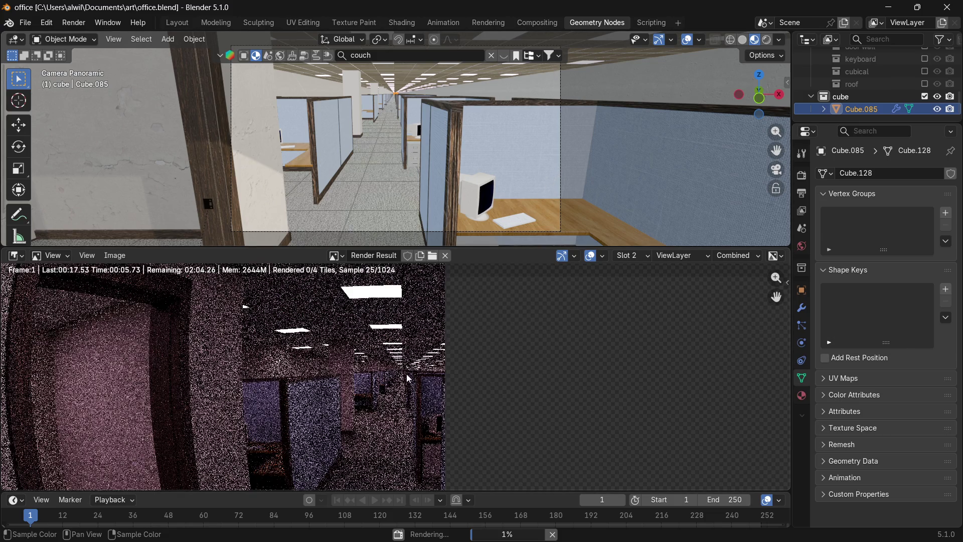
{"action": "scroll", "coordinate": [411, 371], "scroll_direction": "up", "scroll_amount": 2}
{"action": "scroll", "coordinate": [416, 370], "scroll_direction": "up", "scroll_amount": 2}
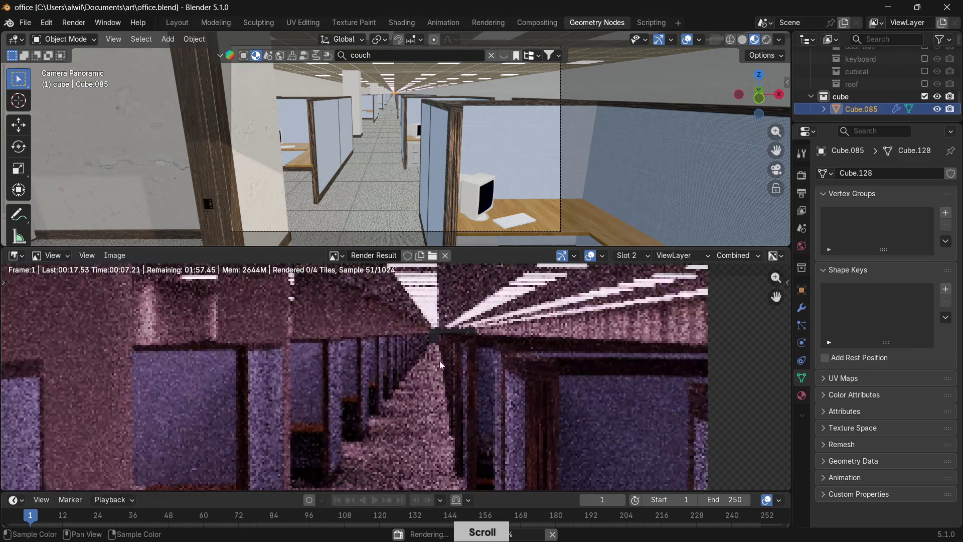
Pan across the partial fisheye render to inspect it while Cycles renders.
{"action": "middle_click_drag", "start_coordinate": [486, 328], "coordinate": [456, 340]}
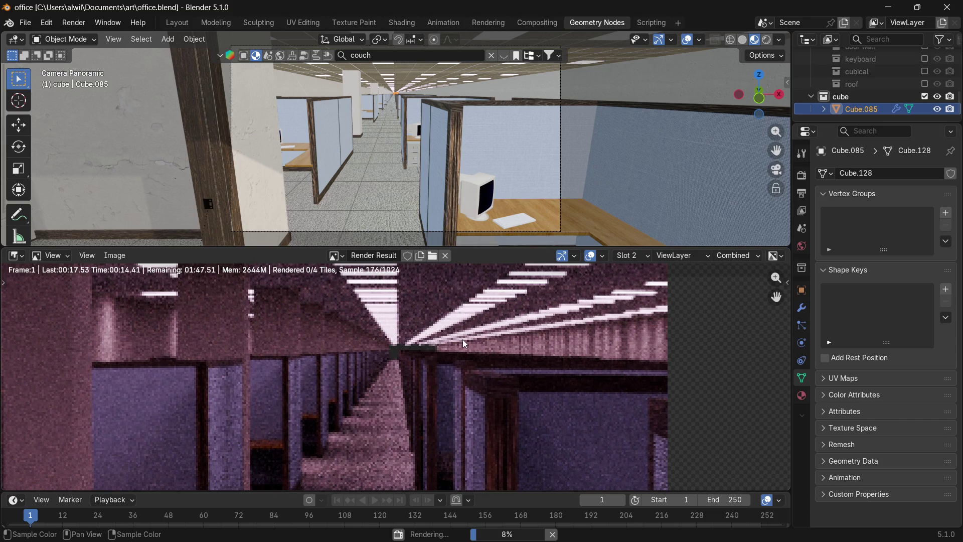
{"action": "scroll", "coordinate": [463, 339], "scroll_direction": "down", "scroll_amount": 1}
{"action": "scroll", "coordinate": [464, 343], "scroll_direction": "down", "scroll_amount": 1}
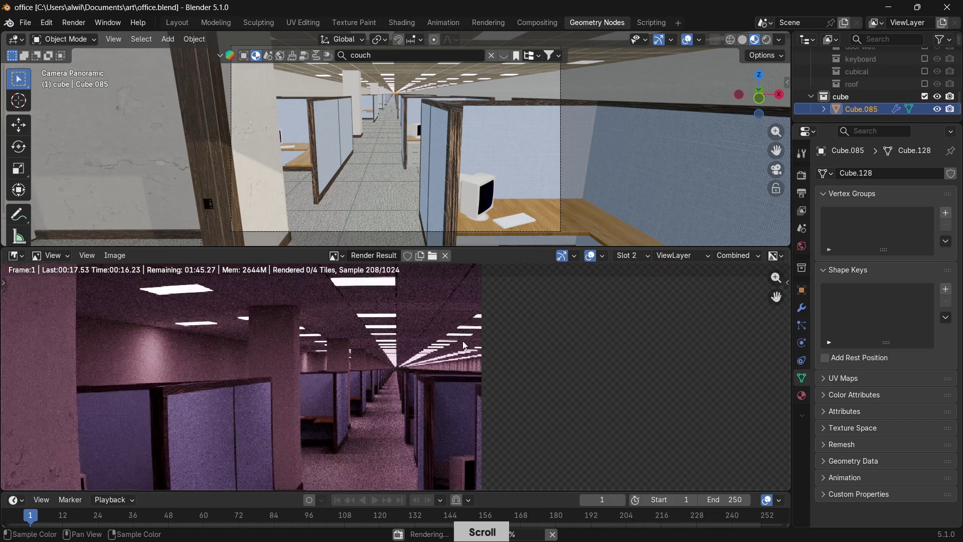
{"action": "scroll", "coordinate": [466, 341], "scroll_direction": "down", "scroll_amount": 1}
{"action": "scroll", "coordinate": [466, 341], "scroll_direction": "down", "scroll_amount": 1}
{"action": "scroll", "coordinate": [465, 343], "scroll_direction": "down", "scroll_amount": 1}
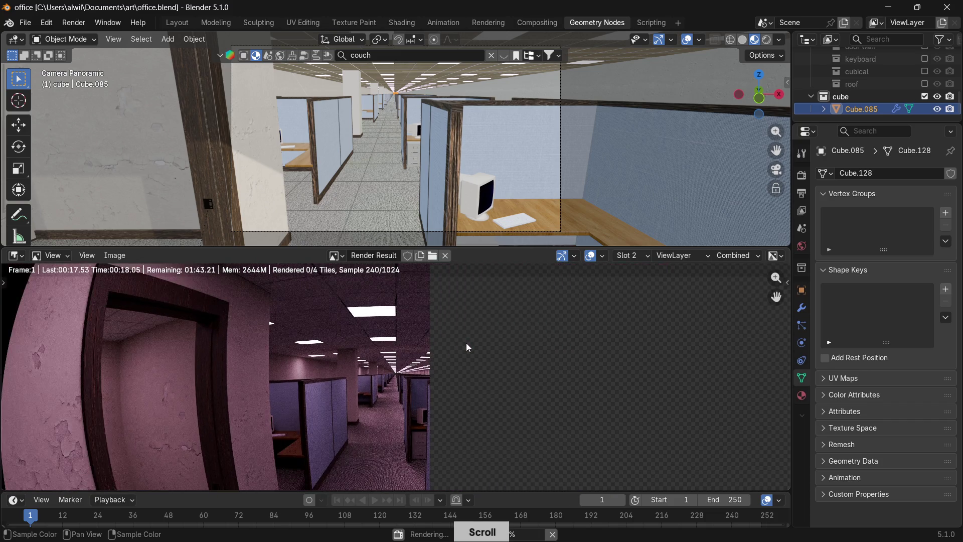
{"action": "scroll", "coordinate": [466, 344], "scroll_direction": "down", "scroll_amount": 1}
{"action": "scroll", "coordinate": [486, 349], "scroll_direction": "down", "scroll_amount": 1}
{"action": "scroll", "coordinate": [501, 350], "scroll_direction": "up", "scroll_amount": 1}
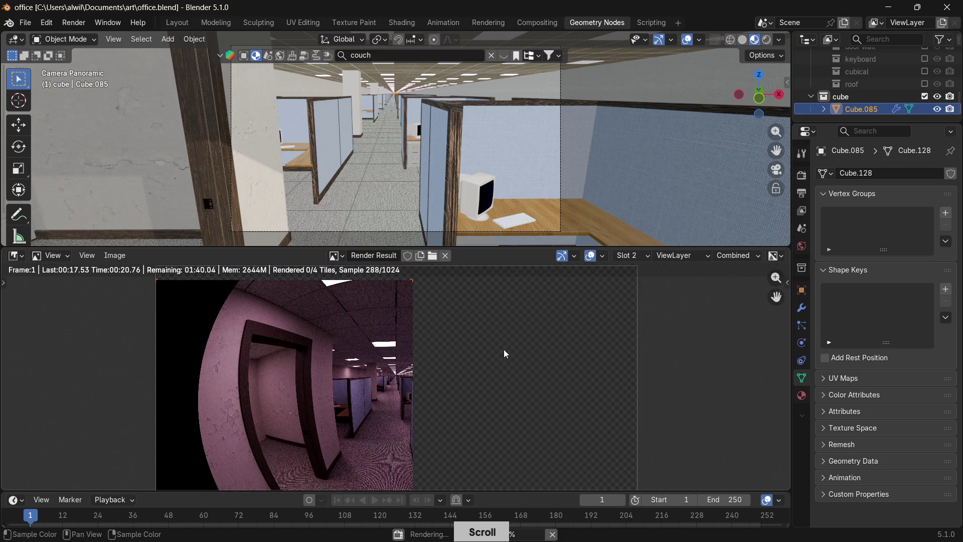
{"action": "middle_click_drag", "start_coordinate": [521, 350], "coordinate": [489, 340]}
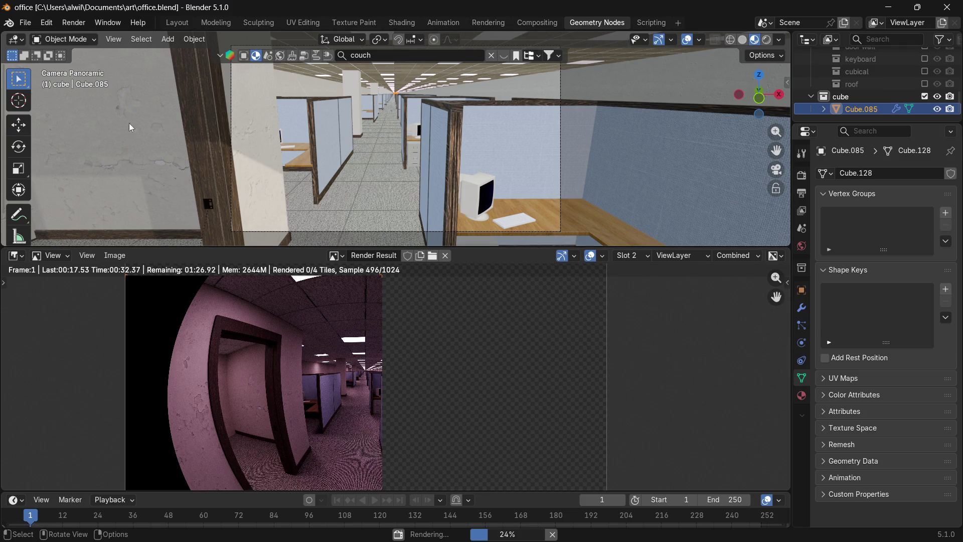
Show the Render Result in the Rendering workspace's main area as an Image Editor.
{"action": "left_click", "coordinate": [498, 25]}
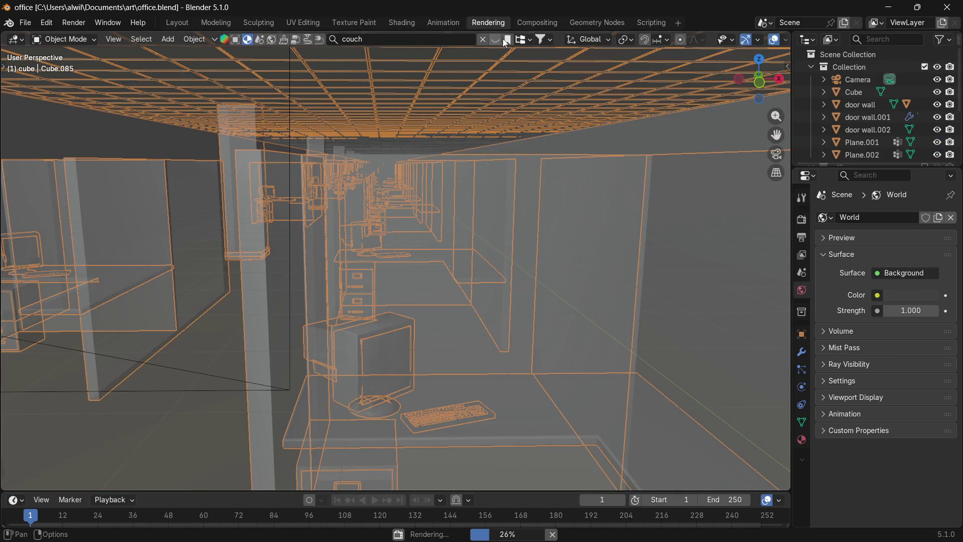
{"action": "left_click", "coordinate": [16, 39]}
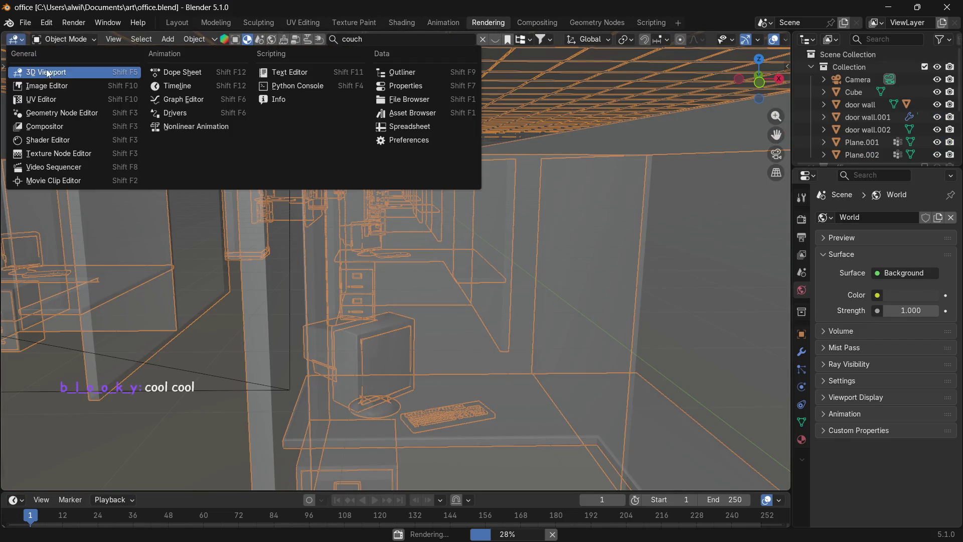
{"action": "left_click", "coordinate": [45, 86]}
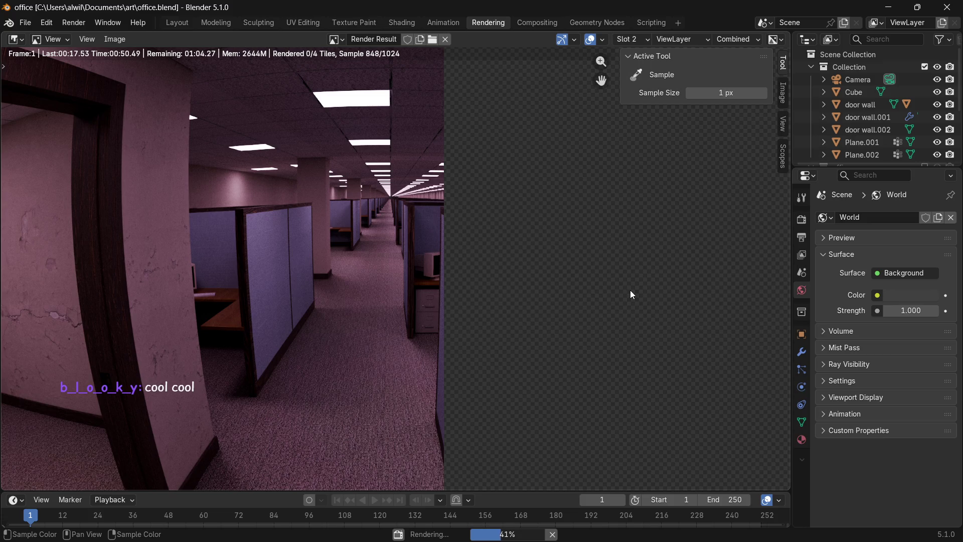
{"action": "scroll", "coordinate": [631, 294], "scroll_direction": "up", "scroll_amount": 1}
{"action": "scroll", "coordinate": [631, 294], "scroll_direction": "up", "scroll_amount": 1}
{"action": "scroll", "coordinate": [631, 294], "scroll_direction": "down", "scroll_amount": 1}
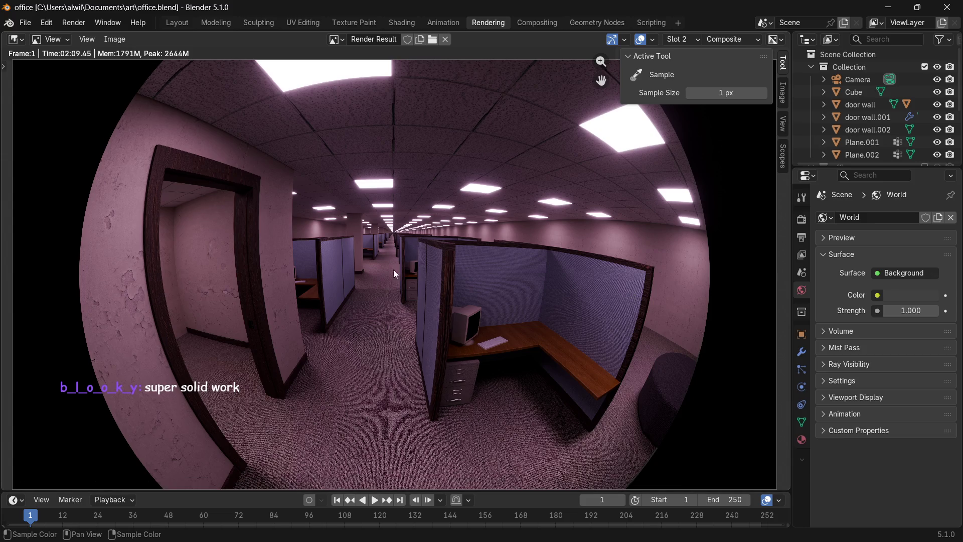
{"action": "scroll", "coordinate": [415, 253], "scroll_direction": "up", "scroll_amount": 3}
{"action": "scroll", "coordinate": [482, 208], "scroll_direction": "up", "scroll_amount": 2}
Inspect the finished fisheye render, then bring up the yellow office reference in PureRef.
{"action": "middle_click_drag", "start_coordinate": [482, 208], "coordinate": [427, 282]}
{"action": "scroll", "coordinate": [465, 240], "scroll_direction": "up", "scroll_amount": 2}
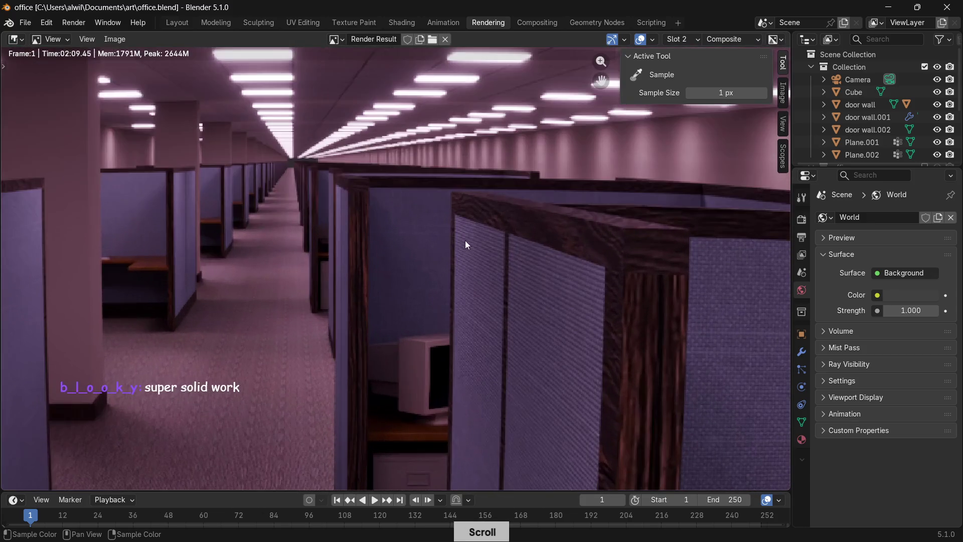
{"action": "middle_click_drag", "start_coordinate": [622, 215], "coordinate": [541, 230]}
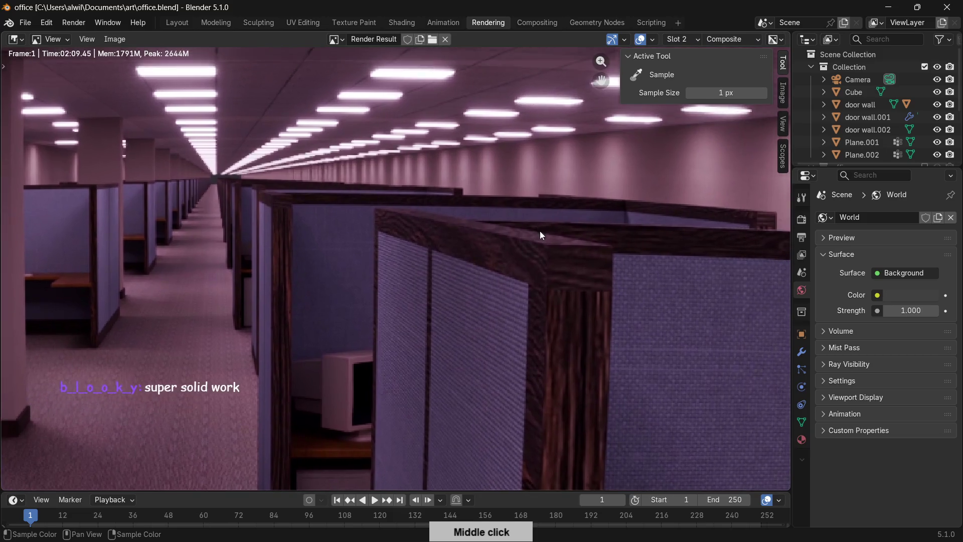
{"action": "scroll", "coordinate": [629, 225], "scroll_direction": "down", "scroll_amount": 3}
{"action": "mouse_move", "coordinate": [629, 226]}
{"action": "middle_mouse_down"}
{"action": "mouse_move", "coordinate": [627, 214]}
{"action": "mouse_move", "coordinate": [613, 251]}
{"action": "mouse_move", "coordinate": [623, 254]}
{"action": "middle_mouse_up"}
{"action": "scroll", "coordinate": [625, 222], "scroll_direction": "down", "scroll_amount": 2}
{"action": "scroll", "coordinate": [622, 228], "scroll_direction": "down", "scroll_amount": 2}
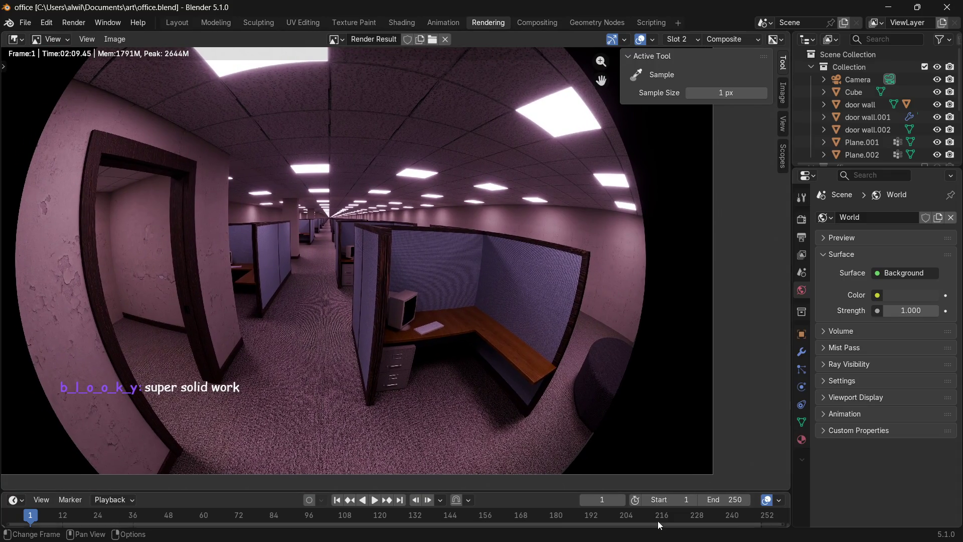
{"action": "left_click", "coordinate": [704, 527]}
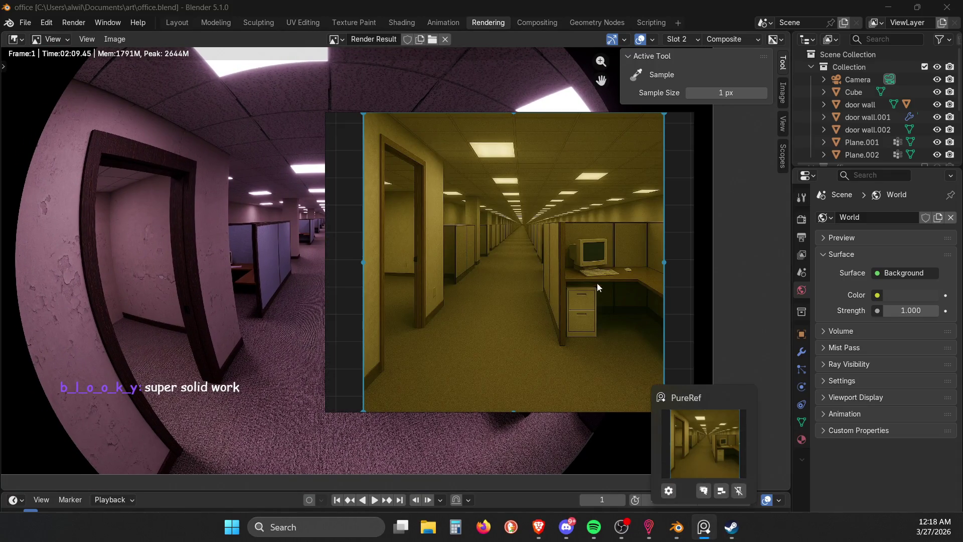
Move the PureRef reference to the top right and frame the whole render beside it.
{"action": "left_click", "coordinate": [541, 69]}
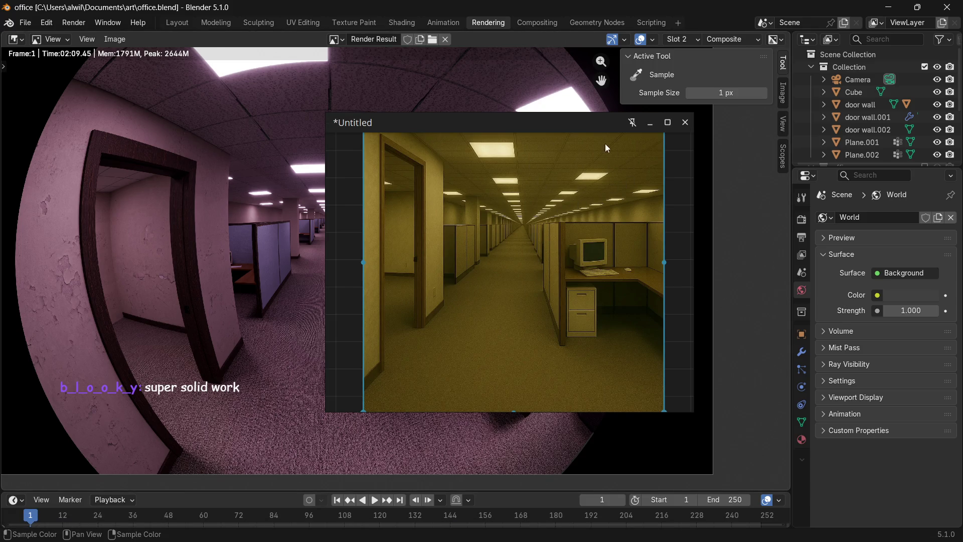
{"action": "left_click_drag", "start_coordinate": [560, 126], "coordinate": [840, 74]}
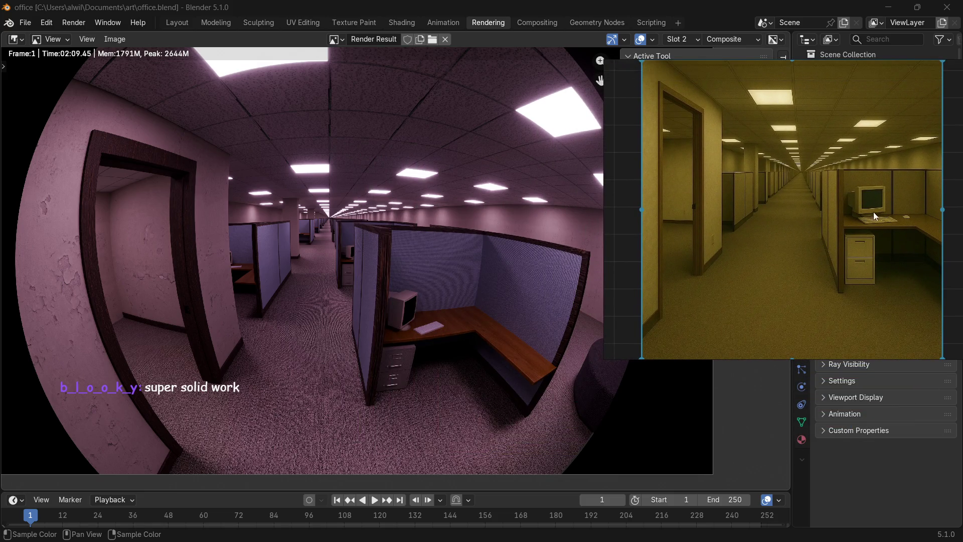
{"action": "scroll", "coordinate": [868, 270], "scroll_direction": "up", "scroll_amount": 2}
{"action": "scroll", "coordinate": [835, 260], "scroll_direction": "down", "scroll_amount": 2}
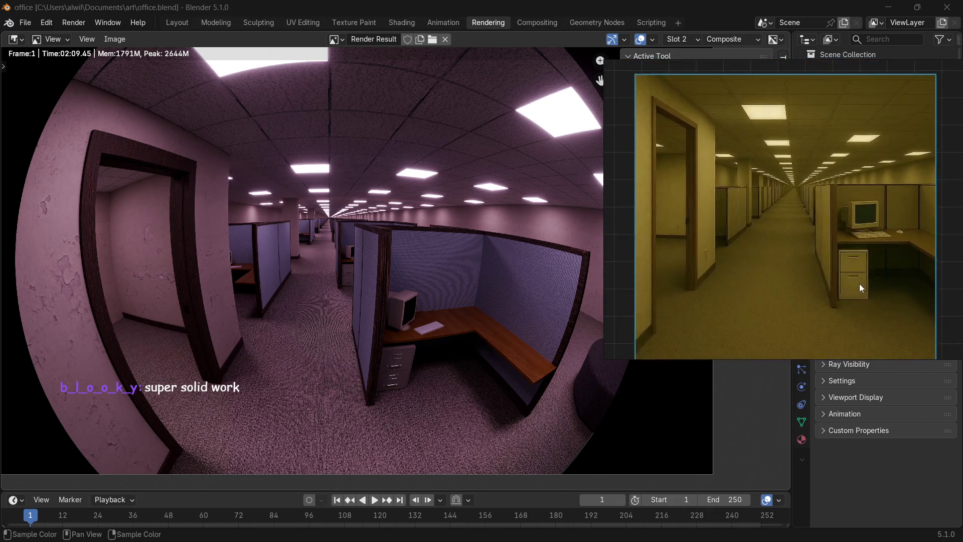
{"action": "right_click", "coordinate": [445, 389]}
{"action": "middle_click_drag", "start_coordinate": [448, 390], "coordinate": [430, 409]}
{"action": "scroll", "coordinate": [430, 408], "scroll_direction": "down", "scroll_amount": 1}
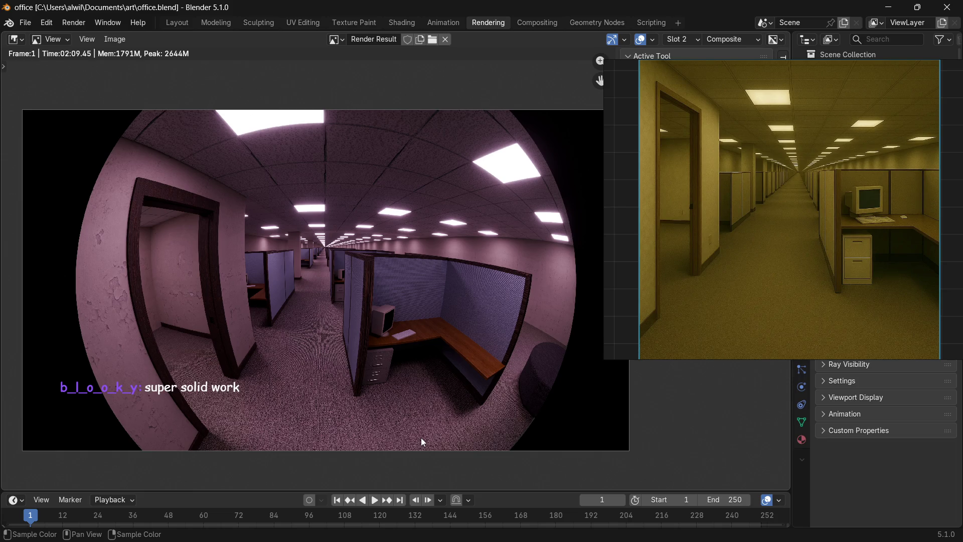
Save the finished fisheye render as an image via Image > Save.
{"action": "left_click", "coordinate": [115, 38]}
{"action": "left_click", "coordinate": [136, 141]}
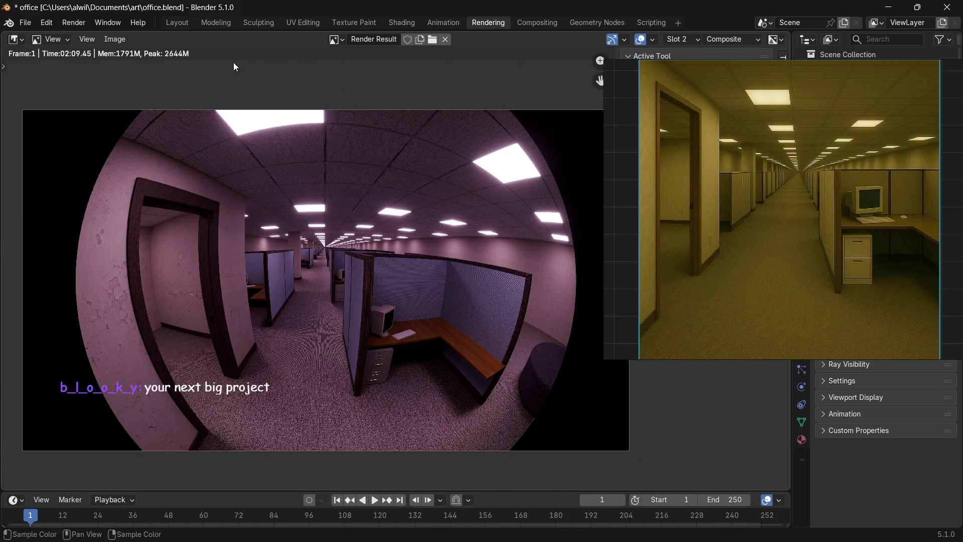
{"action": "left_click", "coordinate": [16, 39]}
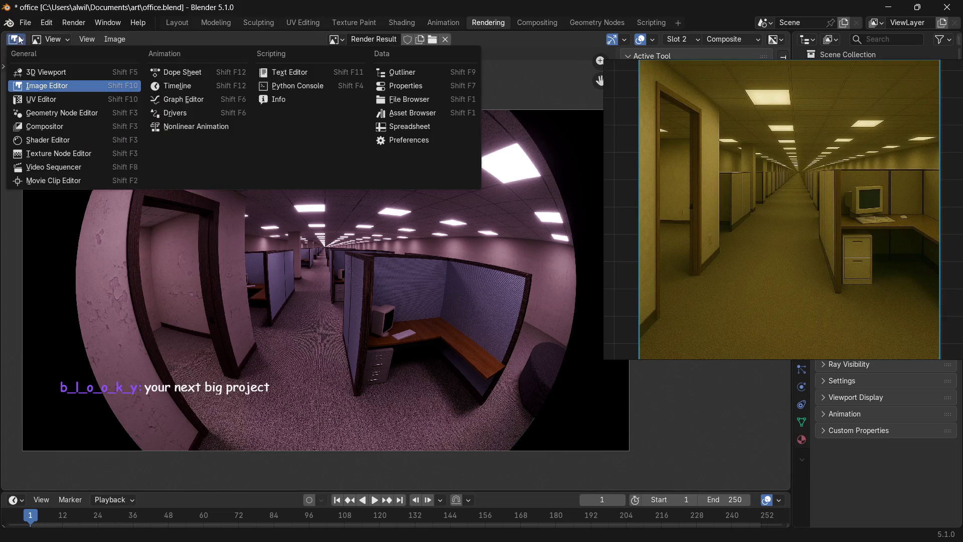
Turn the main area into the 3D Viewport and switch the camera to a perspective lens.
{"action": "left_click", "coordinate": [42, 66]}
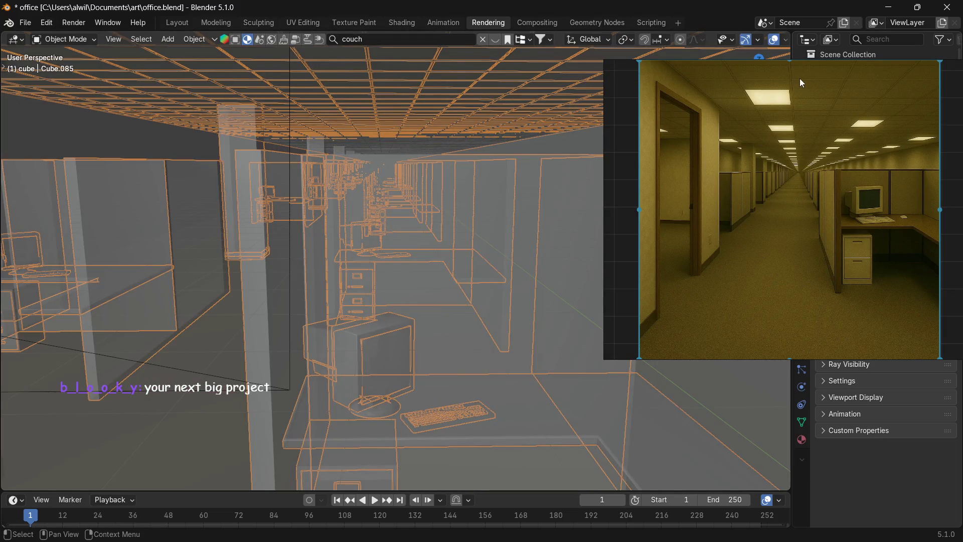
{"action": "left_click_drag", "start_coordinate": [812, 67], "coordinate": [583, 284]}
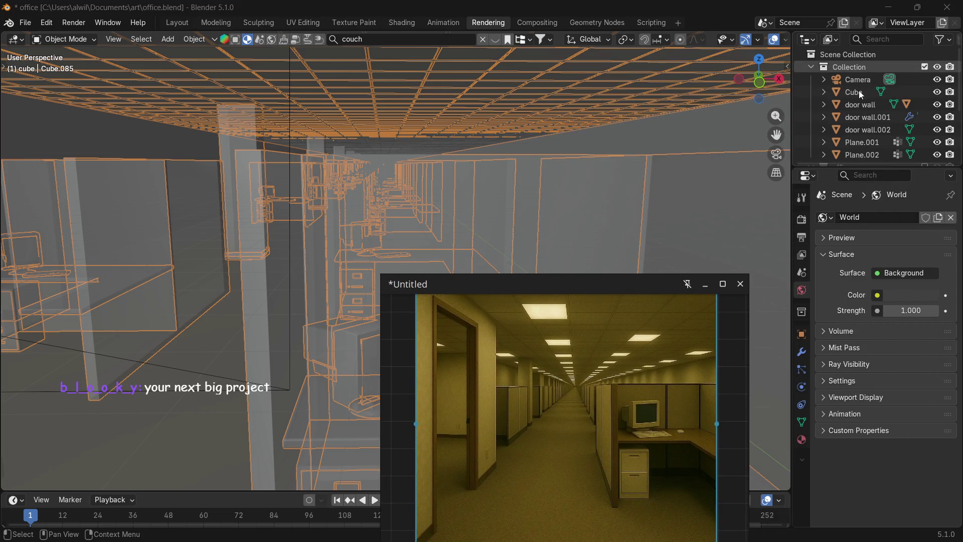
{"action": "left_click", "coordinate": [858, 80]}
{"action": "left_click", "coordinate": [802, 387]}
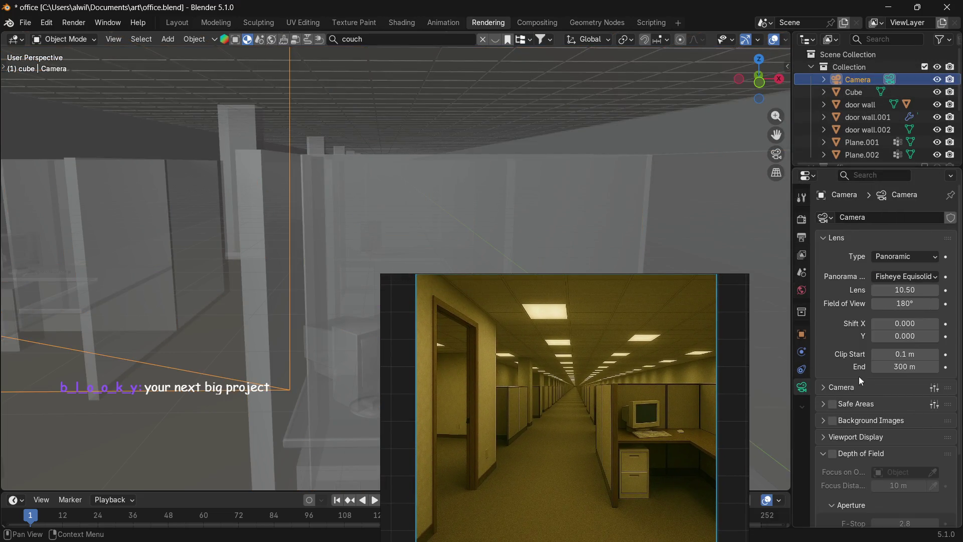
{"action": "left_click", "coordinate": [911, 257]}
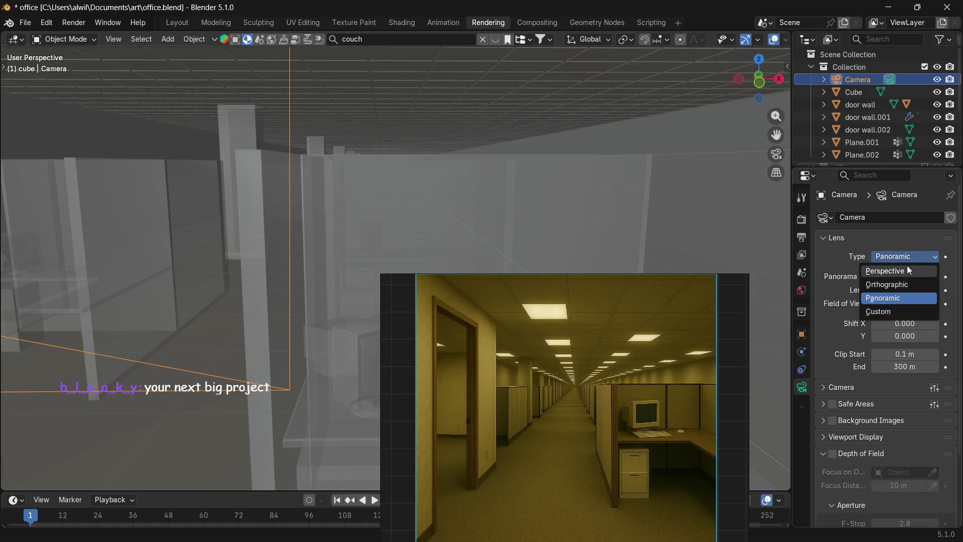
{"action": "left_click", "coordinate": [904, 270]}
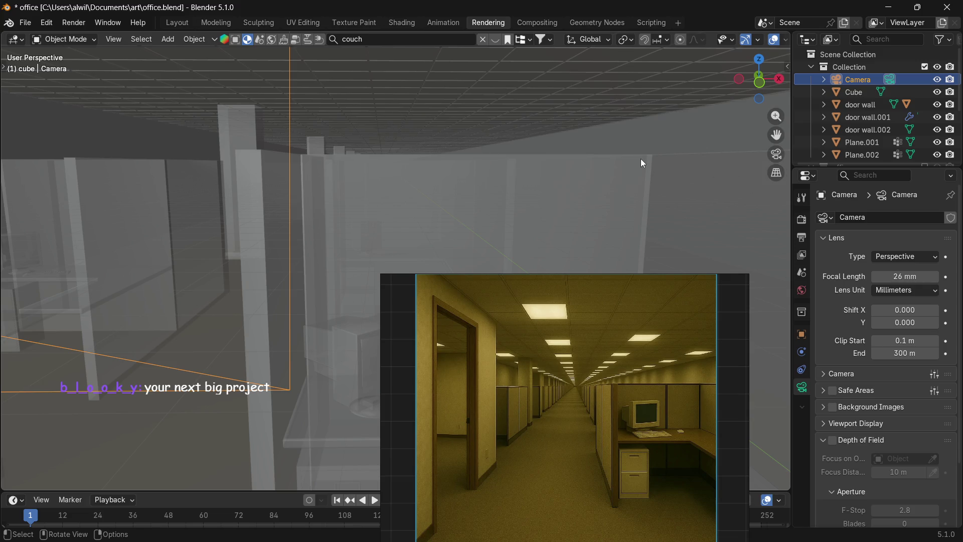
Look through the camera with rendered viewport shading, the reference moved lower right.
{"action": "key", "text": "KP_0"}
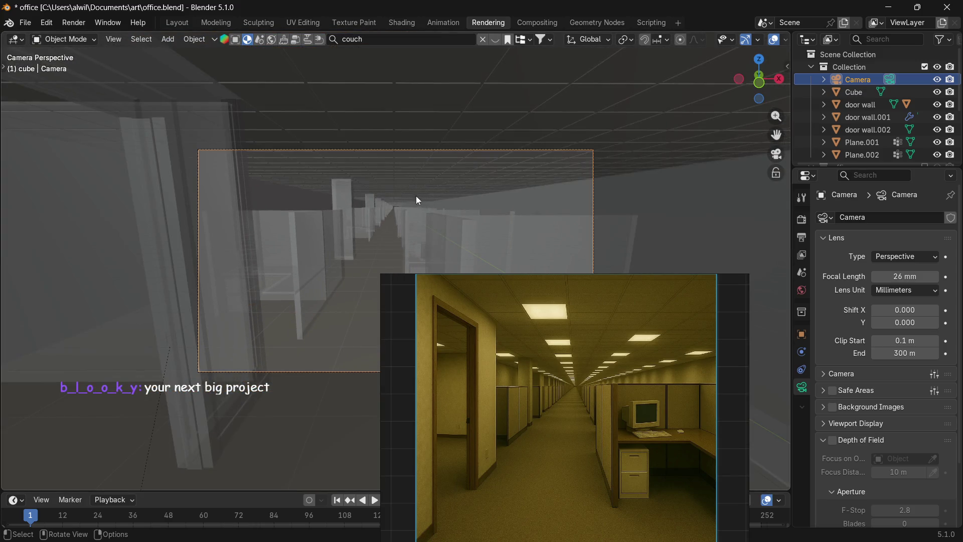
{"action": "key", "text": "z"}
{"action": "left_click", "coordinate": [454, 133]}
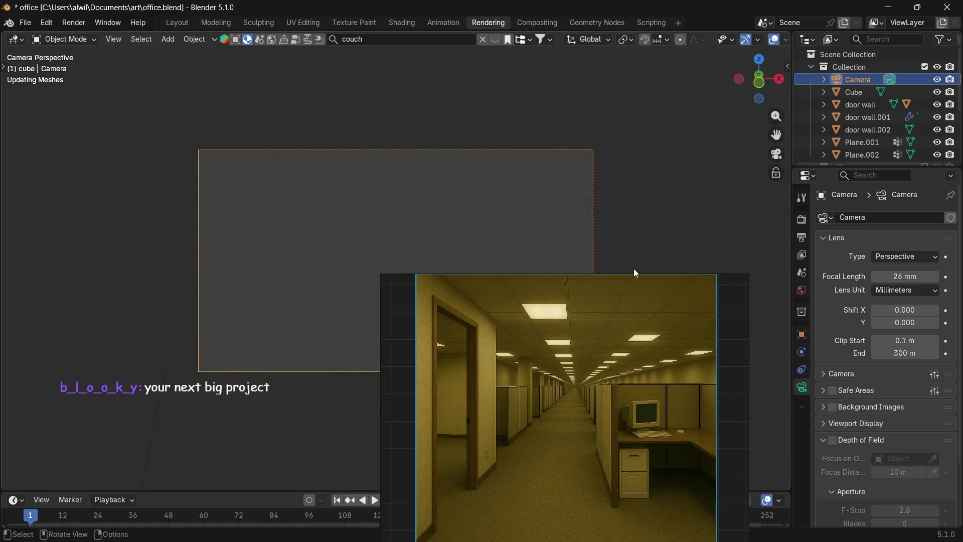
{"action": "mouse_move", "coordinate": [587, 287]}
{"action": "left_mouse_down"}
{"action": "mouse_move", "coordinate": [833, 167]}
{"action": "mouse_move", "coordinate": [855, 88]}
{"action": "left_mouse_up"}
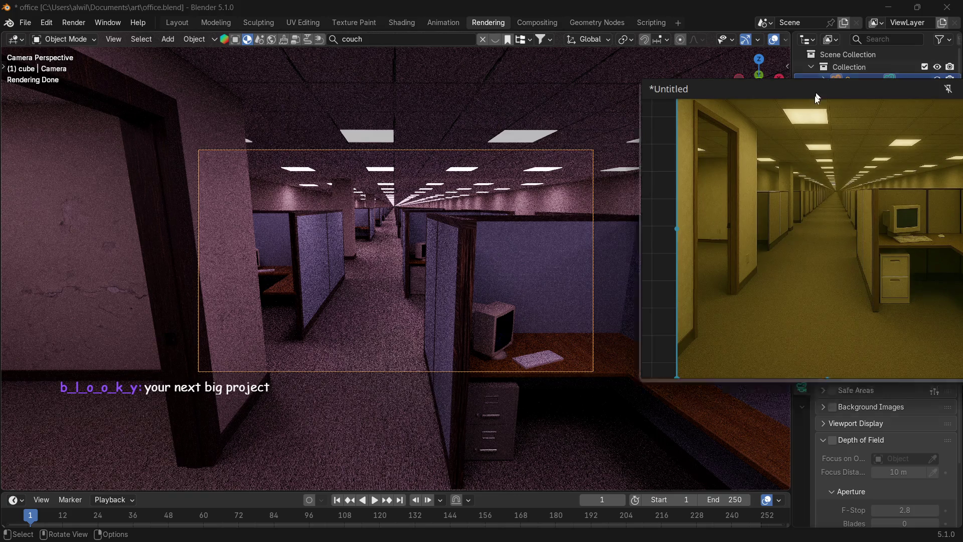
{"action": "left_click_drag", "start_coordinate": [810, 95], "coordinate": [707, 333]}
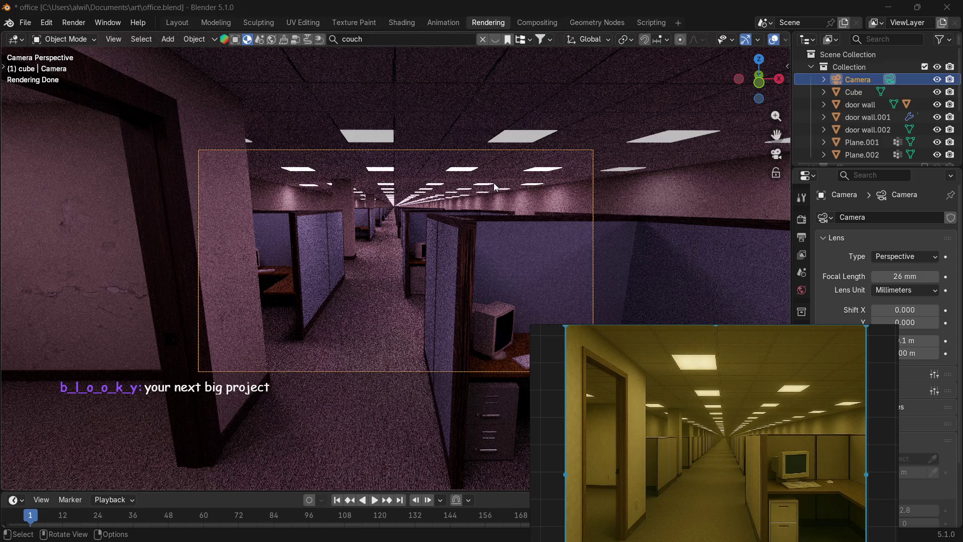
{"action": "left_click", "coordinate": [23, 40]}
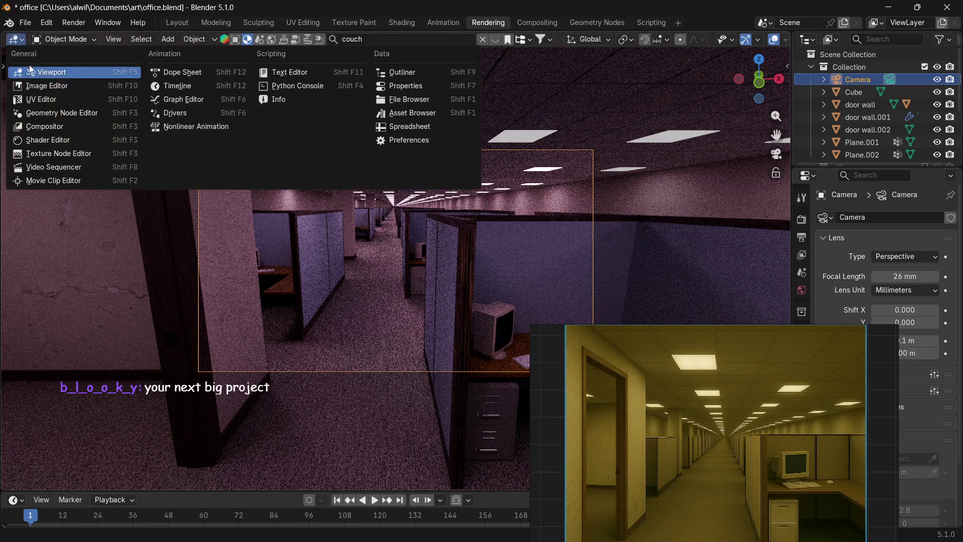
Switch to the Image Editor, choose render Slot 3 and start a perspective test render.
{"action": "left_click", "coordinate": [36, 87]}
{"action": "left_click", "coordinate": [681, 42]}
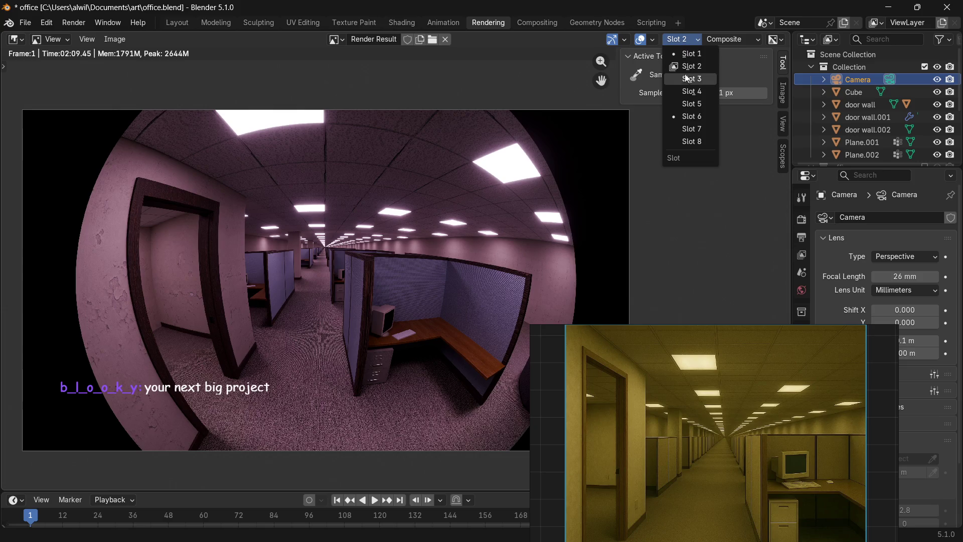
{"action": "left_click", "coordinate": [687, 78]}
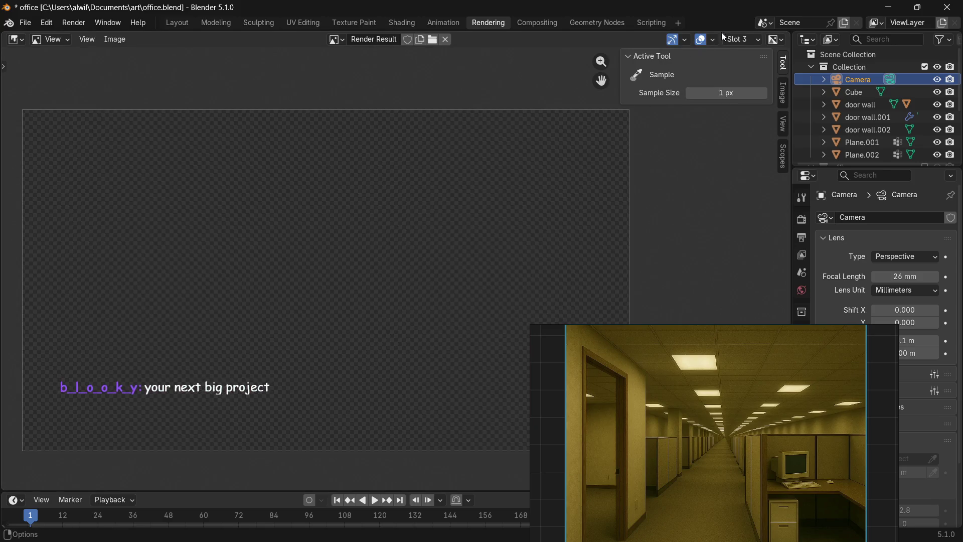
{"action": "key", "text": "F12"}
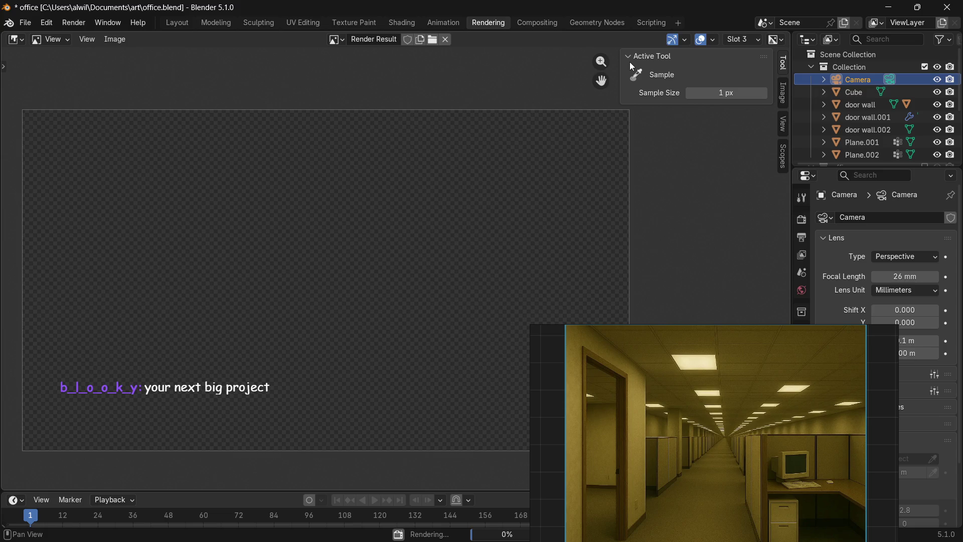
Reposition the reference image and cancel the running perspective render partway.
{"action": "left_click_drag", "start_coordinate": [742, 335], "coordinate": [812, 156]}
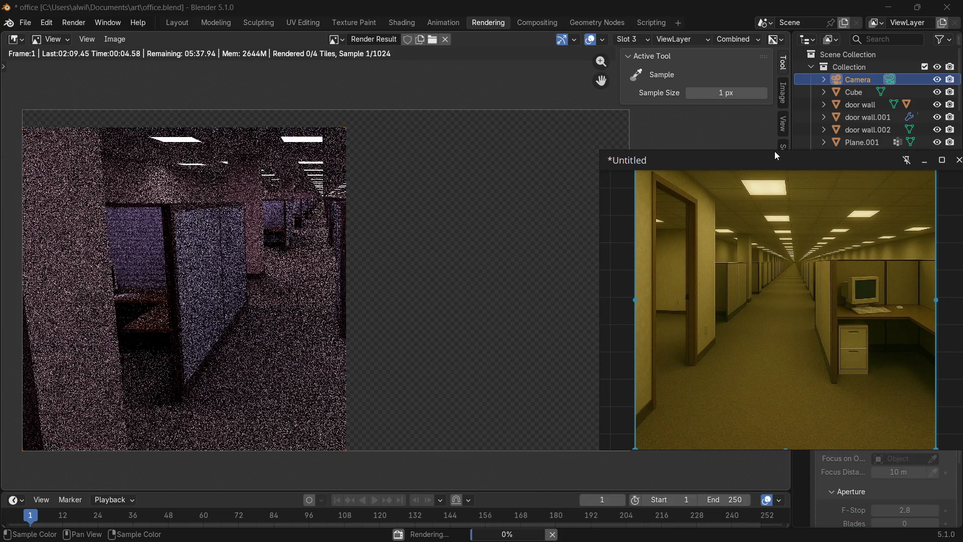
{"action": "mouse_move", "coordinate": [766, 158]}
{"action": "left_mouse_down"}
{"action": "mouse_move", "coordinate": [802, 163]}
{"action": "mouse_move", "coordinate": [811, 138]}
{"action": "left_mouse_up"}
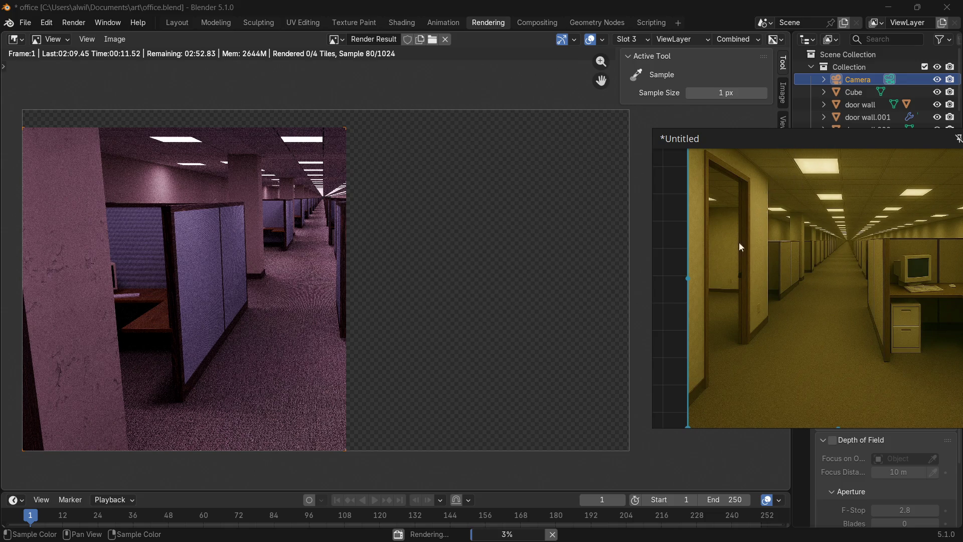
{"action": "left_click", "coordinate": [553, 535]}
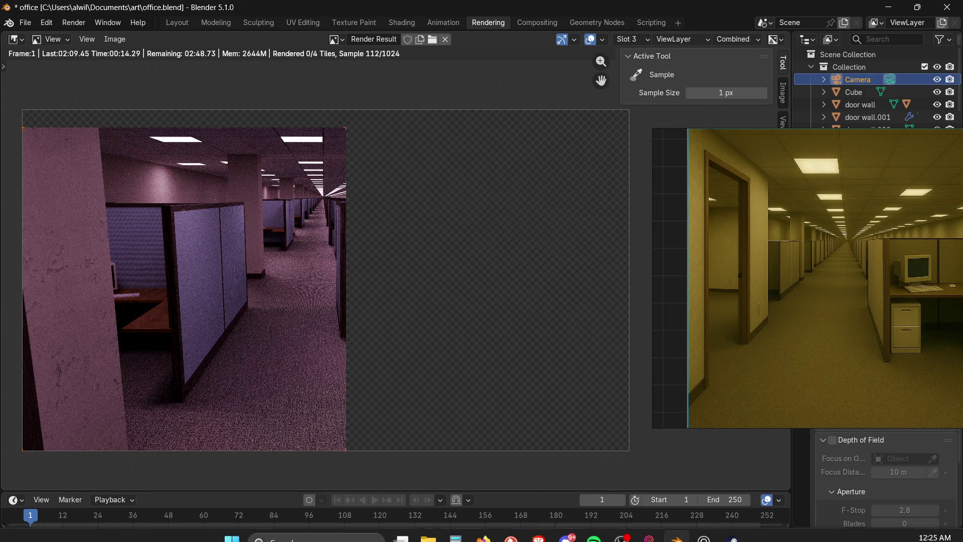
{"action": "left_click_drag", "start_coordinate": [807, 136], "coordinate": [672, 187]}
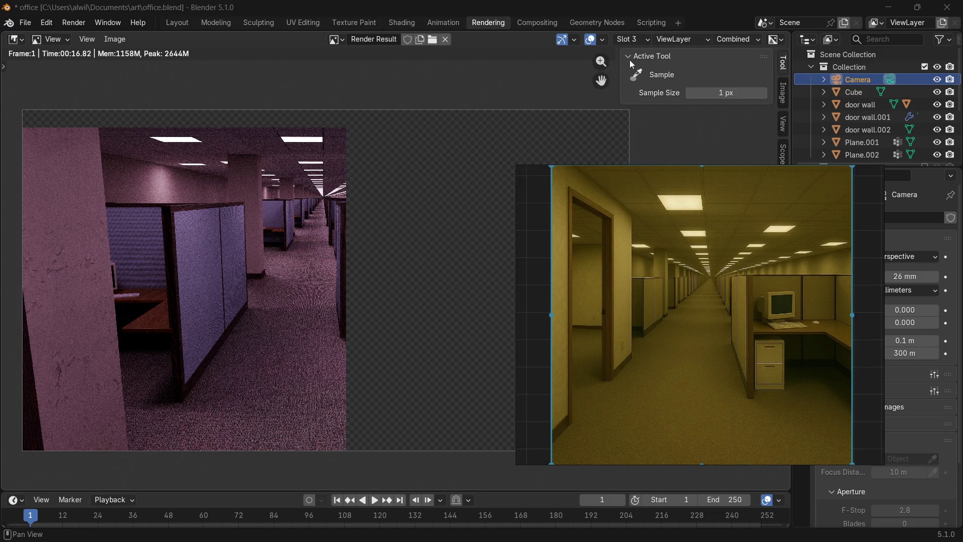
{"action": "left_click", "coordinate": [631, 39]}
Show the slot 2 fisheye render and move the reference image up beside it.
{"action": "left_click", "coordinate": [640, 67]}
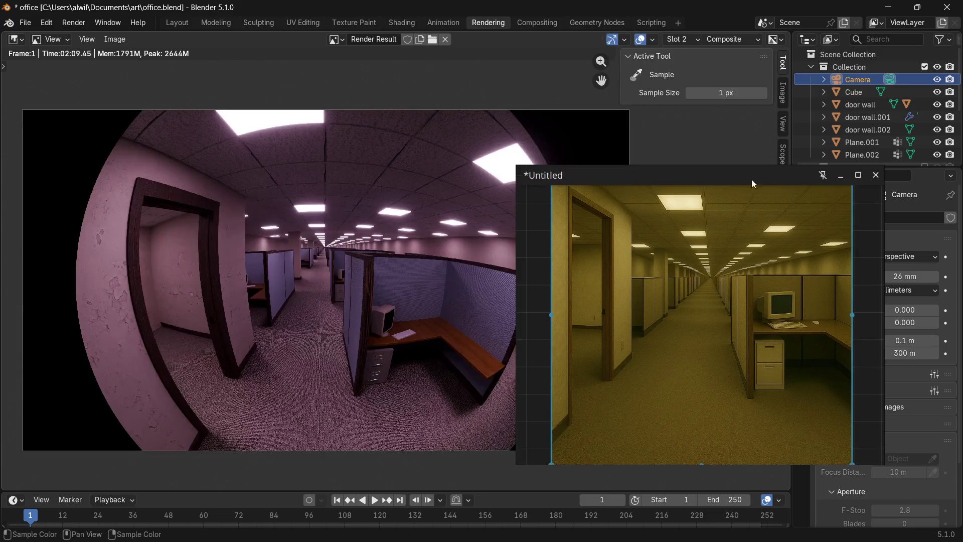
{"action": "left_click_drag", "start_coordinate": [729, 173], "coordinate": [740, 94]}
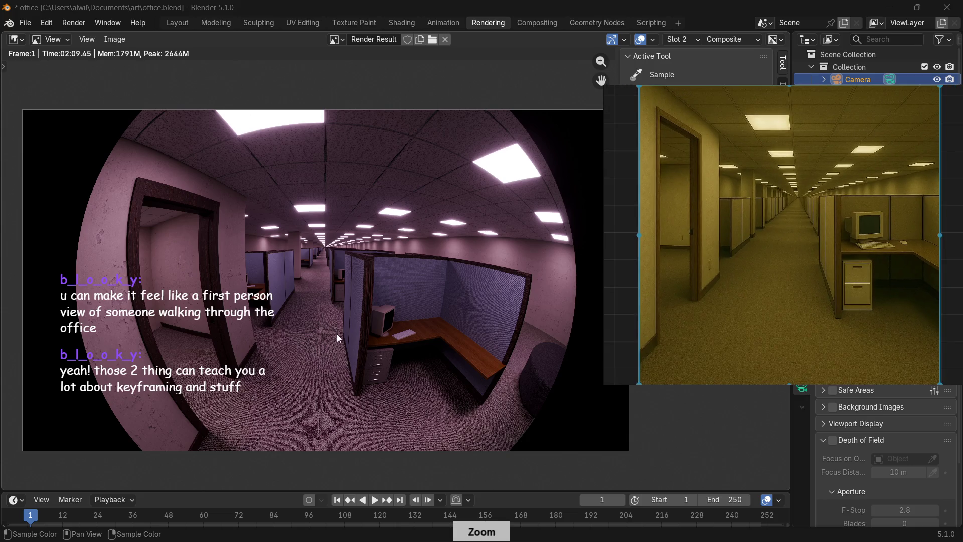
{"action": "scroll", "coordinate": [308, 278], "scroll_direction": "up", "scroll_amount": 2}
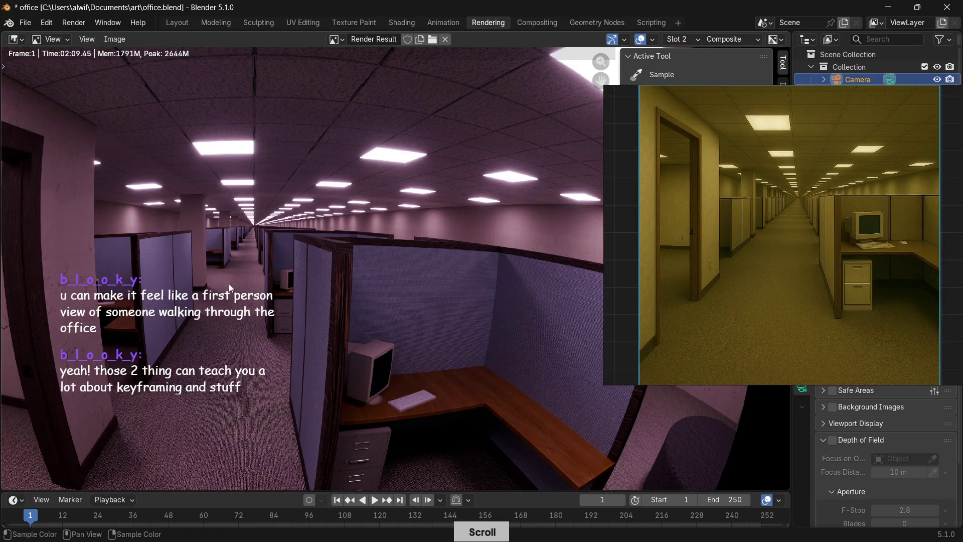
Pan the zoomed render and close the PureRef reference window.
{"action": "middle_click_drag", "start_coordinate": [272, 266], "coordinate": [393, 251]}
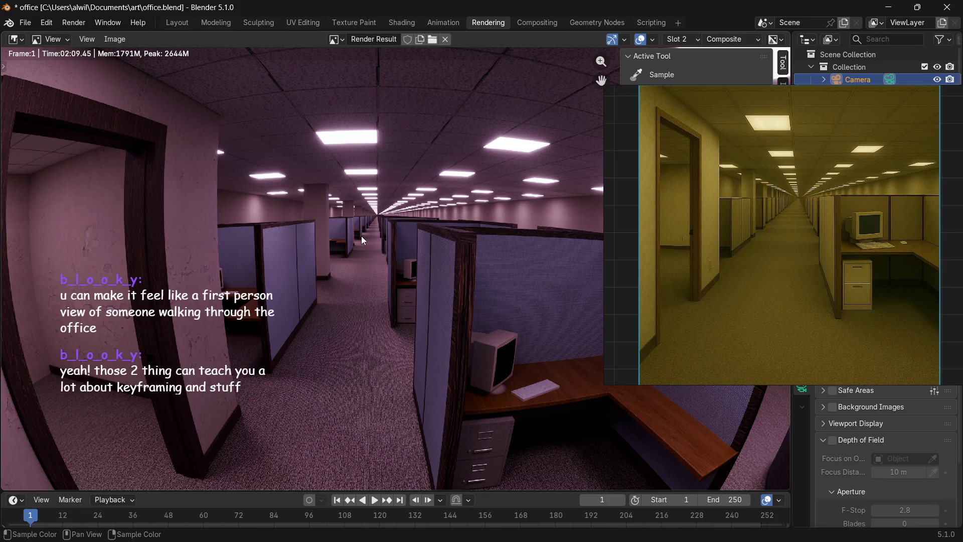
{"action": "left_click", "coordinate": [930, 96]}
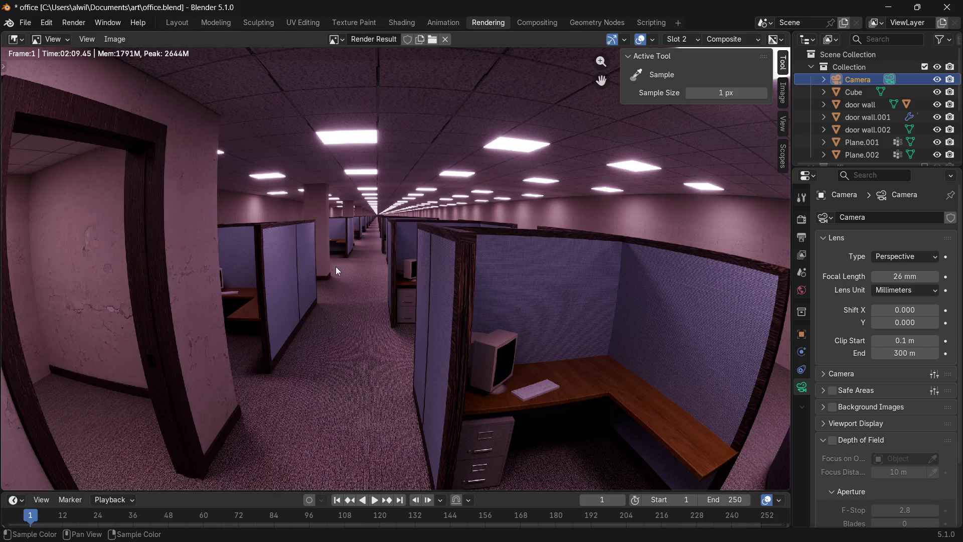
{"action": "scroll", "coordinate": [387, 336], "scroll_direction": "down", "scroll_amount": 2}
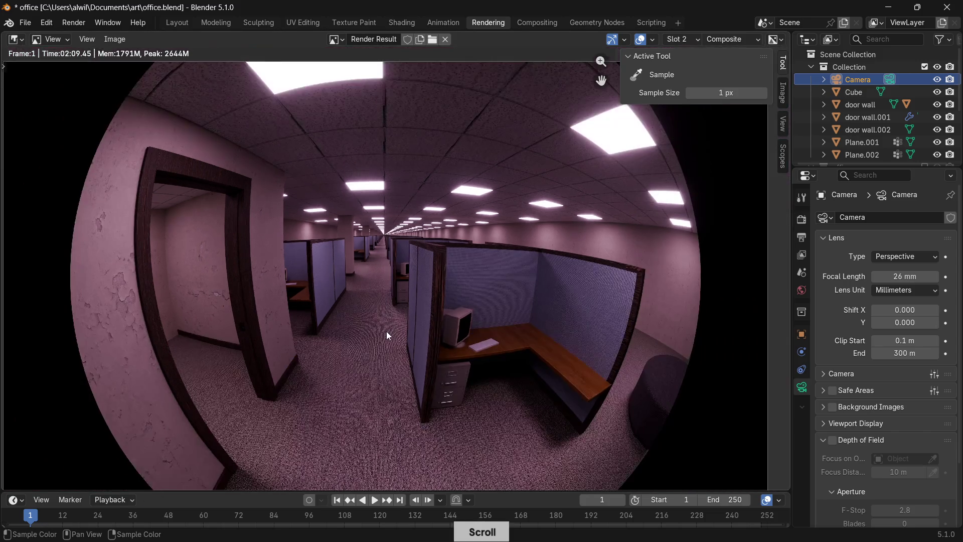